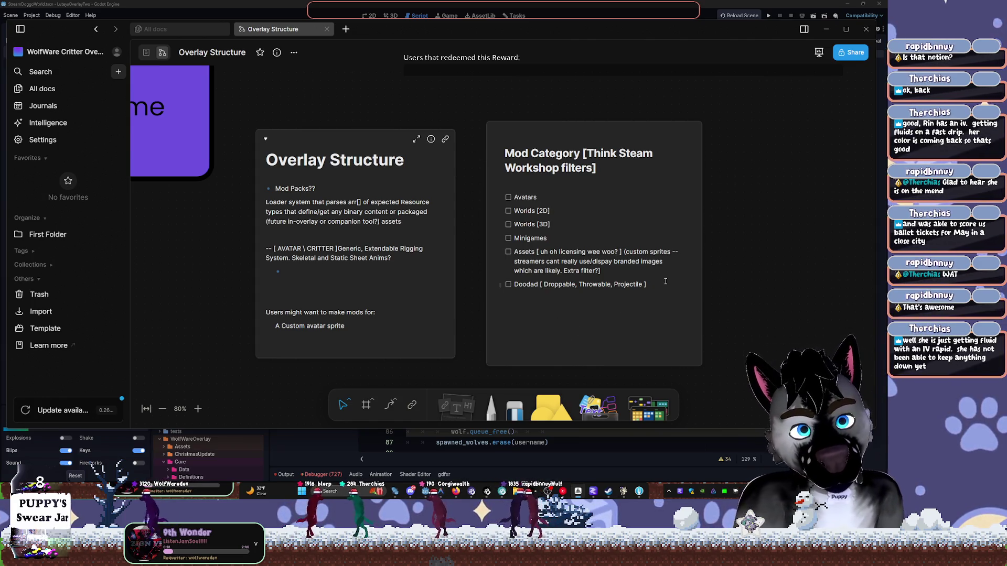
# Add an empty seventh checkbox below Doodad in the Mod Category checklist.
pyautogui.press('Return')
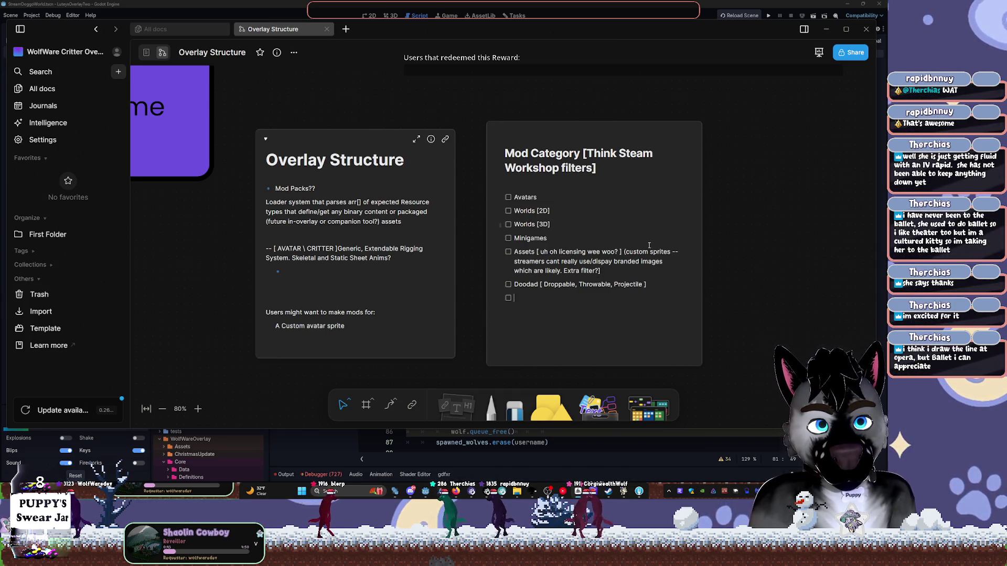
pyautogui.moveTo(815, 295); pyautogui.dragTo(723, 193)
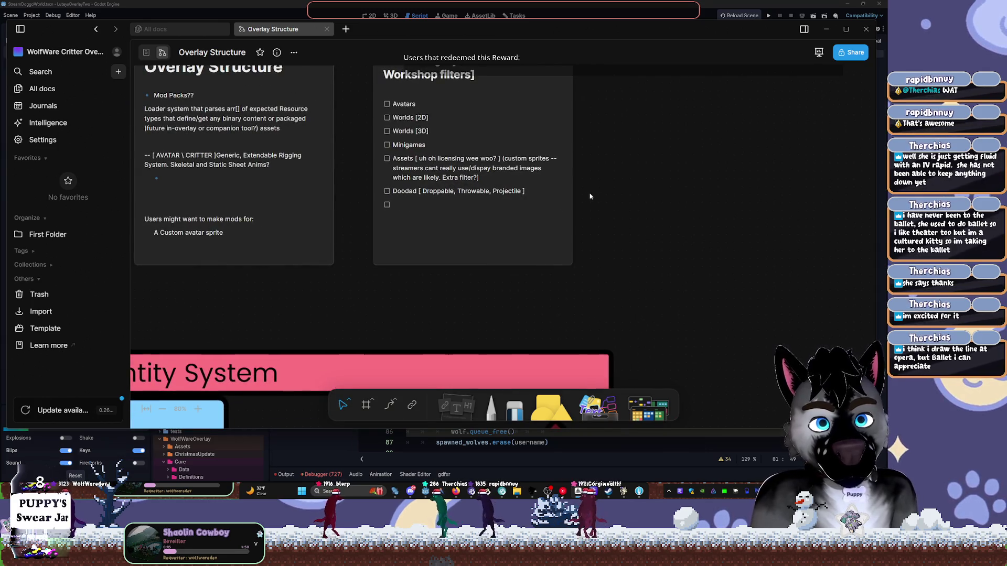
pyautogui.hscroll(-3, 722, 193)
pyautogui.scroll(3, 714, 270)
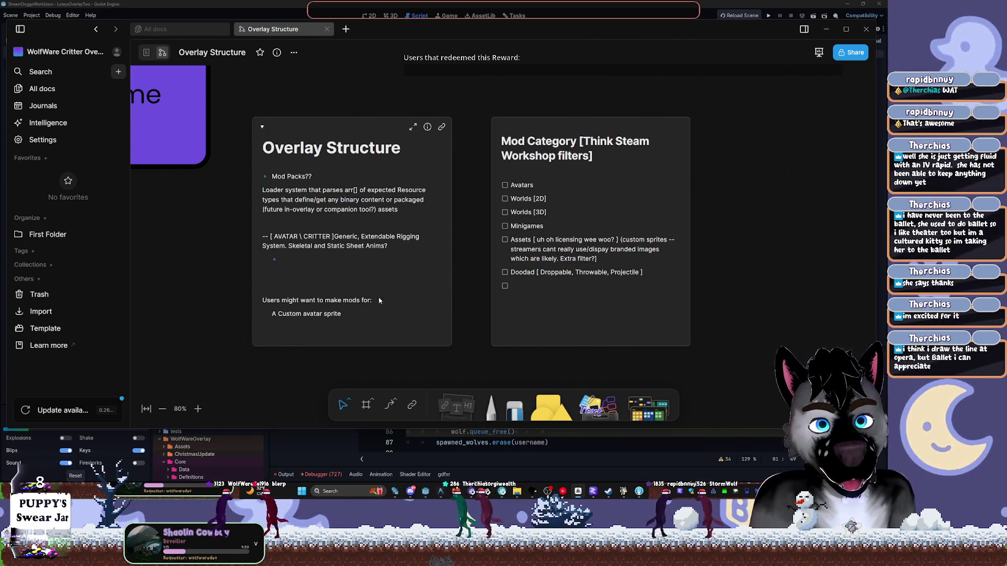
# Delete the 'A Custom avatar sprite' line from the Overlay Structure card.
pyautogui.click(543, 227)
pyautogui.click(548, 227)
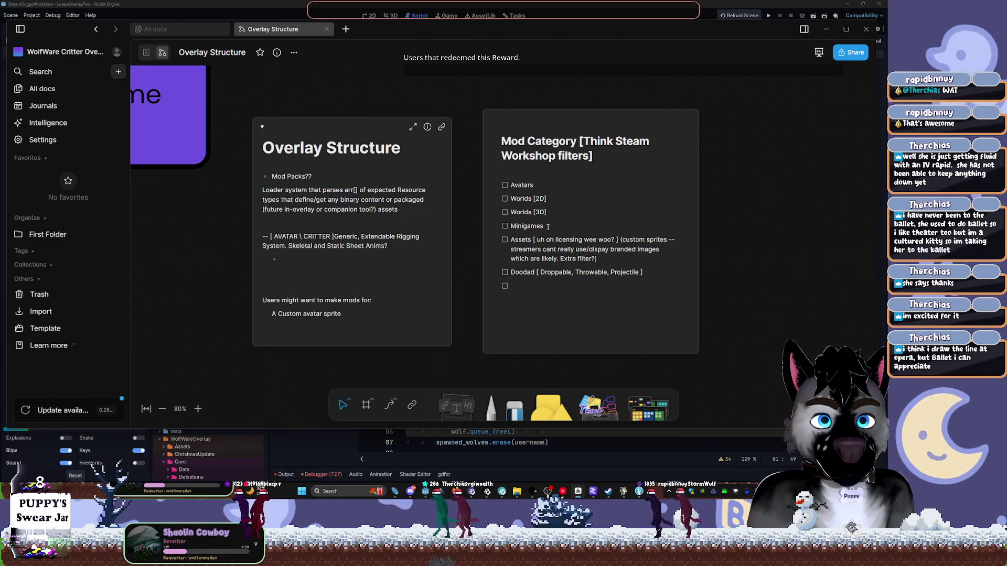
pyautogui.click(376, 311)
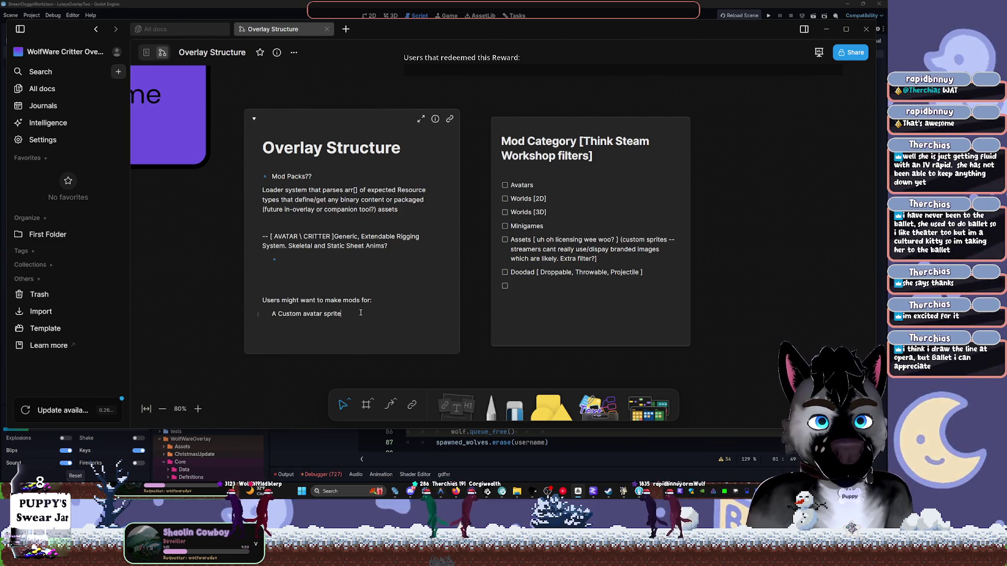
pyautogui.moveTo(362, 313); pyautogui.dragTo(270, 314)
pyautogui.press('BackSpace')
pyautogui.press('BackSpace')
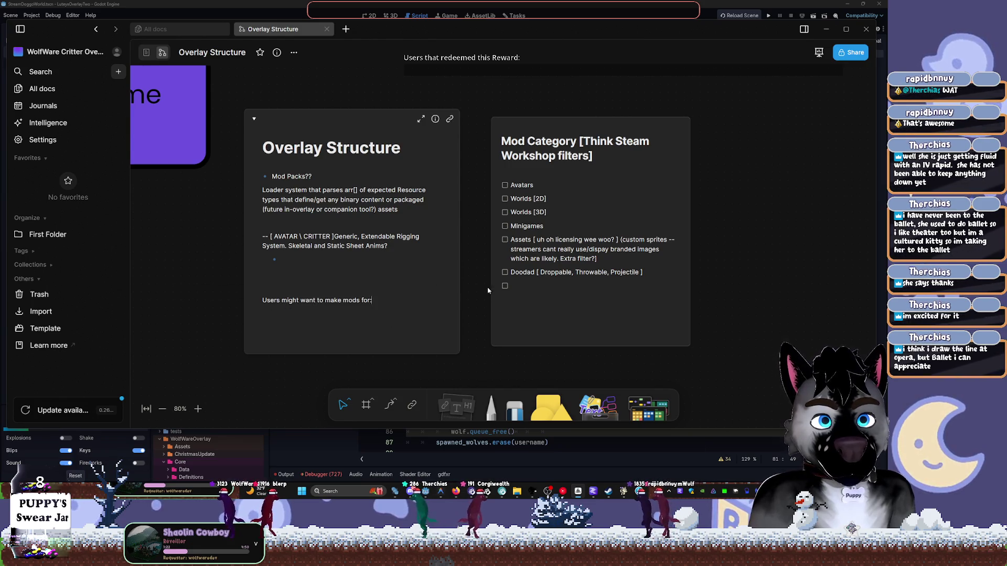
pyautogui.click(462, 203)
pyautogui.click(445, 194)
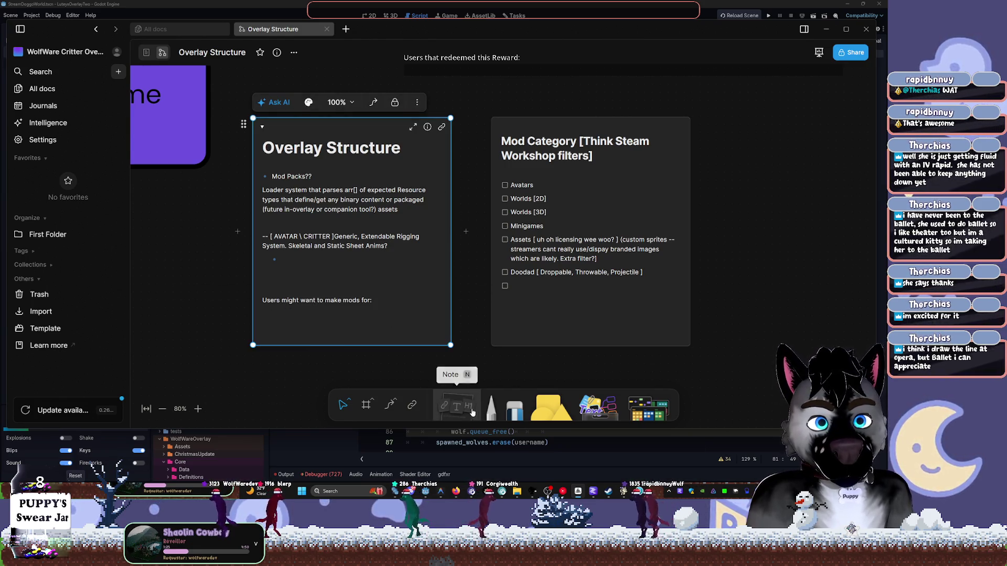
# Connect the Overlay Structure card to the Mod Category card and move Mod Category right.
pyautogui.click(391, 404)
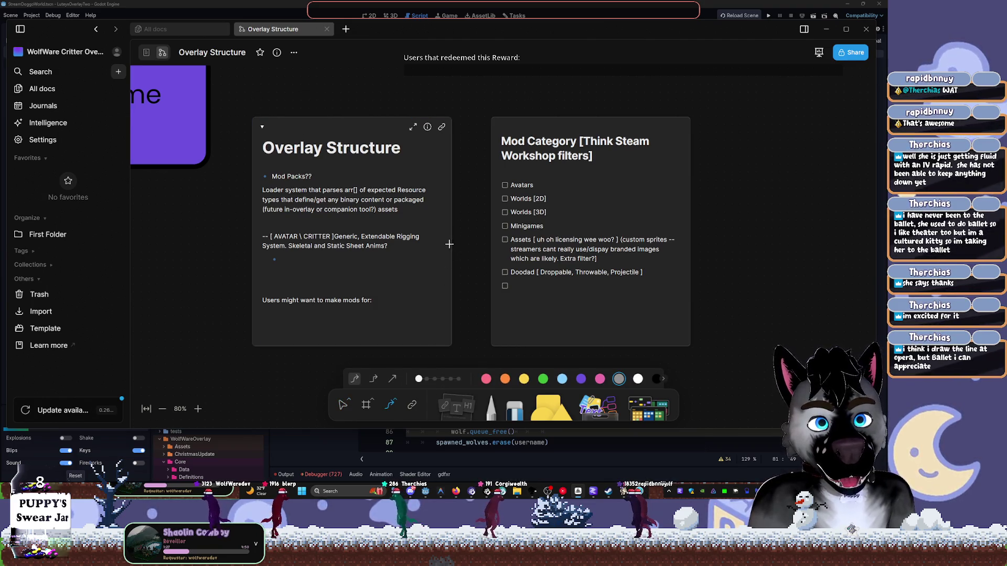
pyautogui.moveTo(452, 244); pyautogui.dragTo(490, 231)
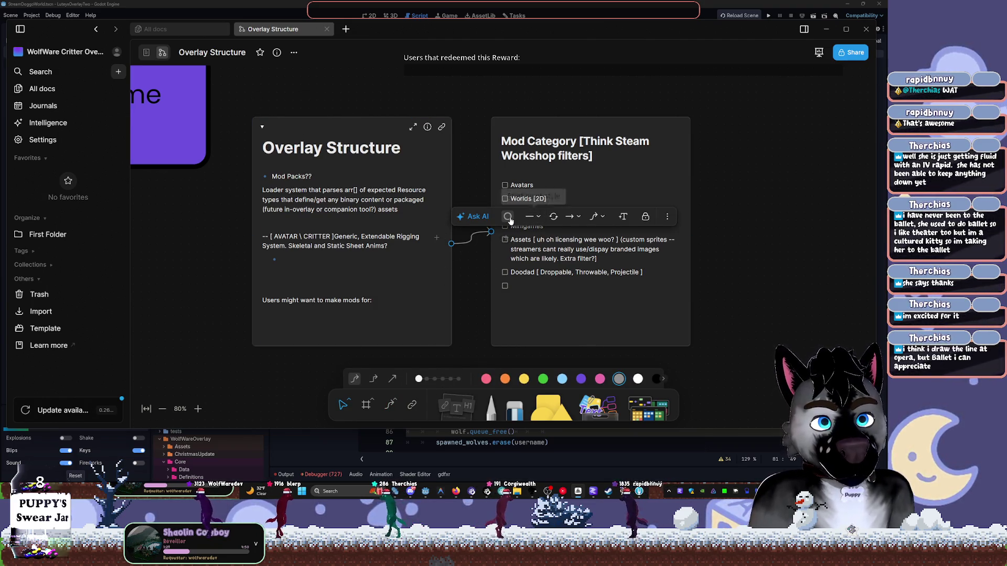
pyautogui.click(507, 216)
pyautogui.click(511, 239)
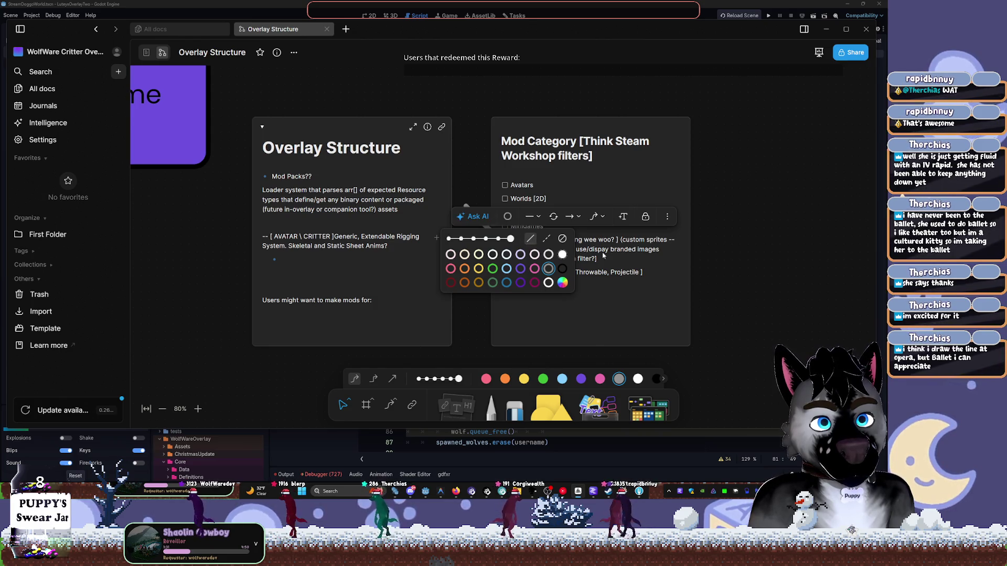
pyautogui.press('Escape')
pyautogui.moveTo(624, 316)
pyautogui.mouseDown()
pyautogui.moveTo(705, 309)
pyautogui.moveTo(741, 325)
pyautogui.mouseUp()
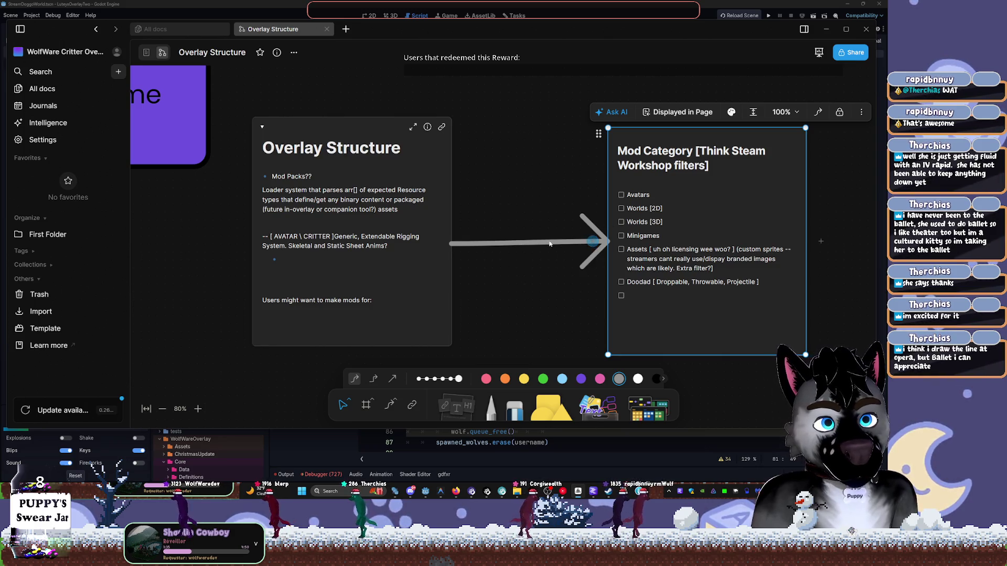
# Make the connector thinner and dashed, then reposition the Mod Category card up and left.
pyautogui.click(595, 244)
pyautogui.click(507, 226)
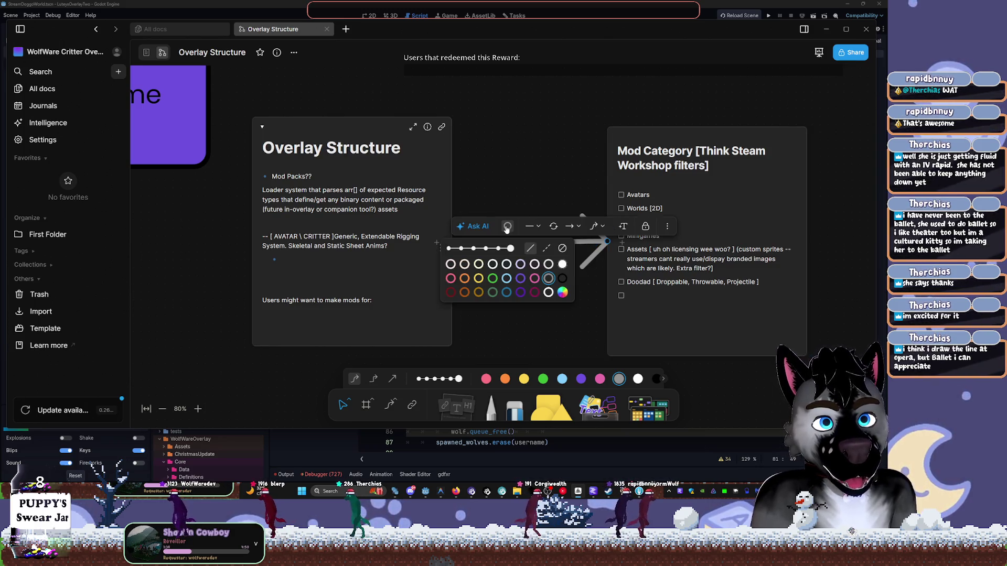
pyautogui.click(486, 248)
pyautogui.click(507, 226)
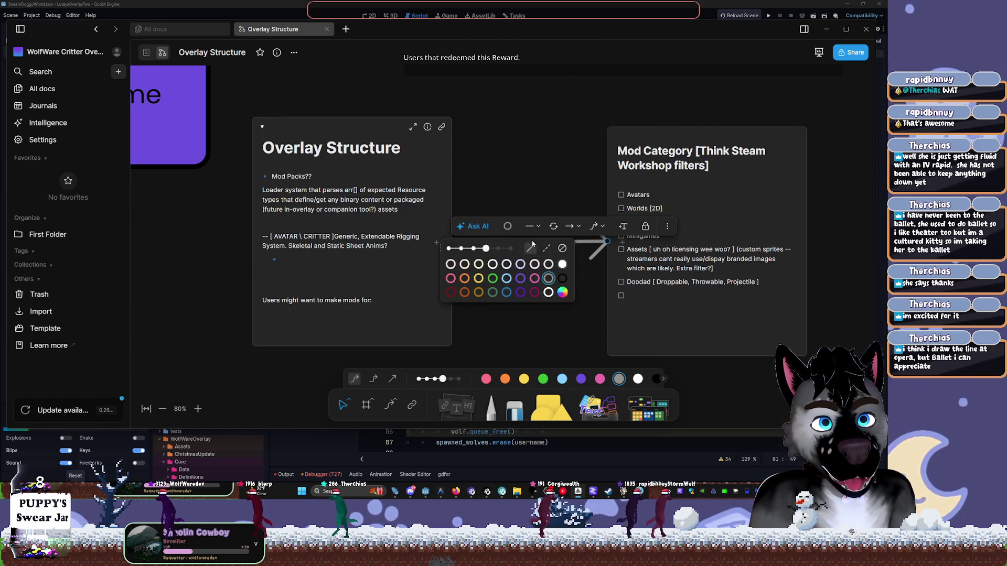
pyautogui.click(546, 250)
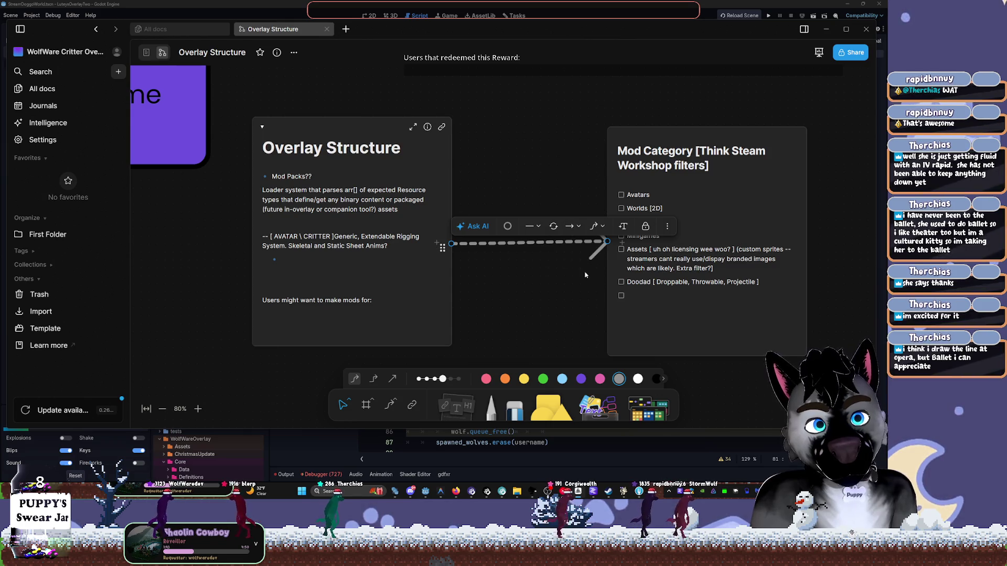
pyautogui.click(832, 277)
pyautogui.moveTo(729, 149)
pyautogui.mouseDown()
pyautogui.moveTo(703, 79)
pyautogui.moveTo(766, 88)
pyautogui.moveTo(648, 77)
pyautogui.mouseUp()
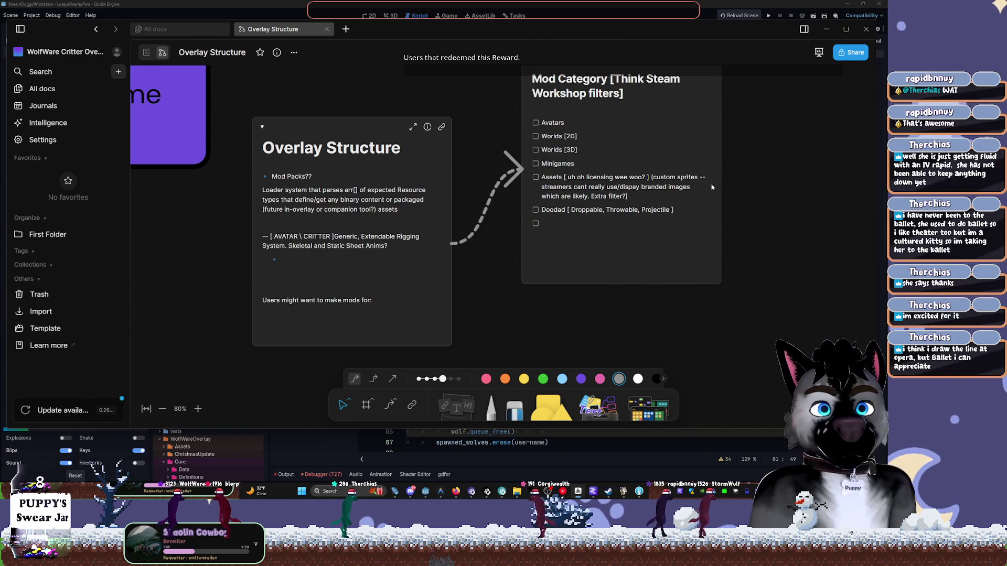
pyautogui.moveTo(572, 90)
pyautogui.mouseDown()
pyautogui.moveTo(533, 102)
pyautogui.moveTo(564, 104)
pyautogui.mouseUp()
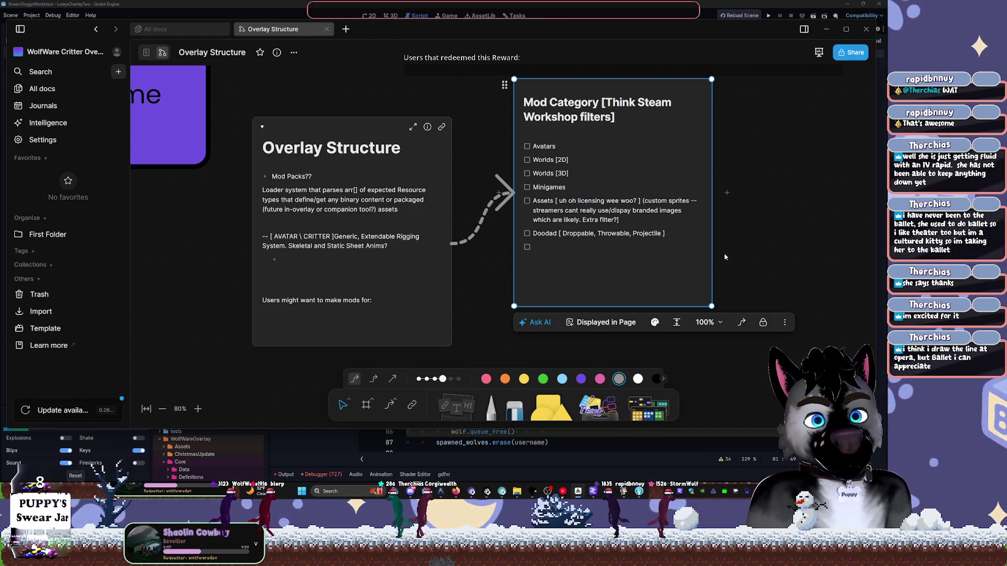
# Zoom the whiteboard in and out to look over the diagram.
pyautogui.click(831, 262)
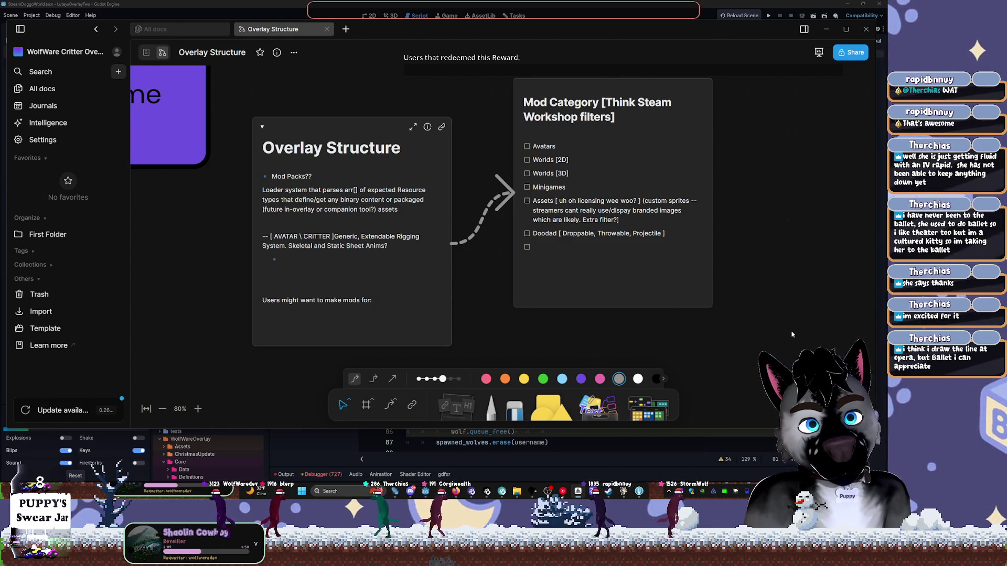
pyautogui.scroll(-5, 678, 294)
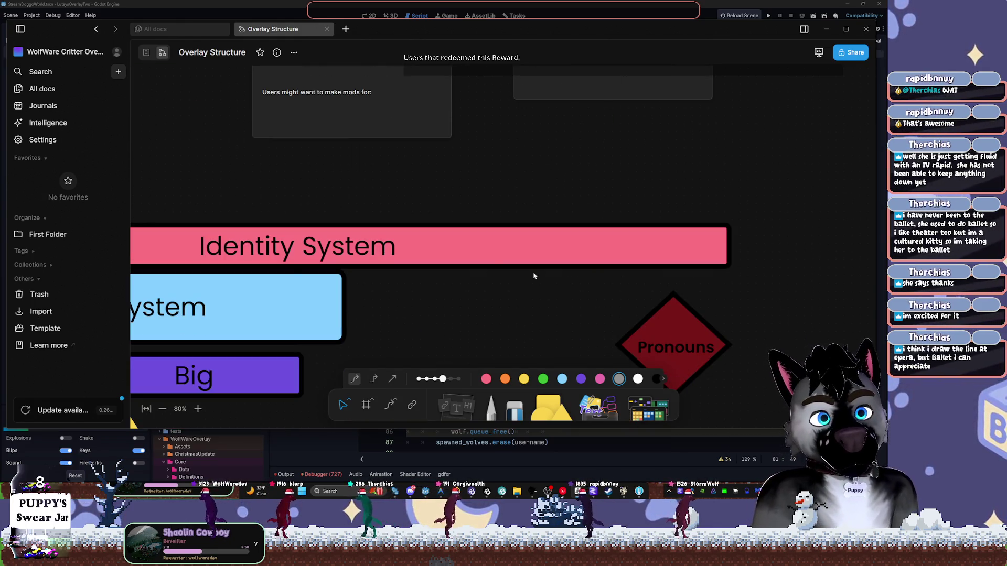
pyautogui.scroll(3, 534, 276)
pyautogui.scroll(-2, 519, 236)
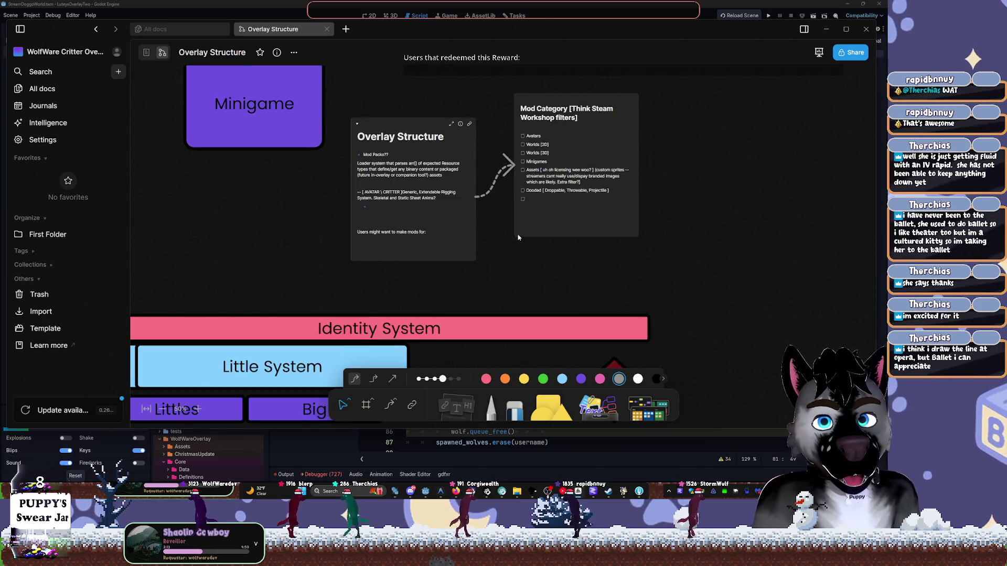
pyautogui.scroll(2, 358, 224)
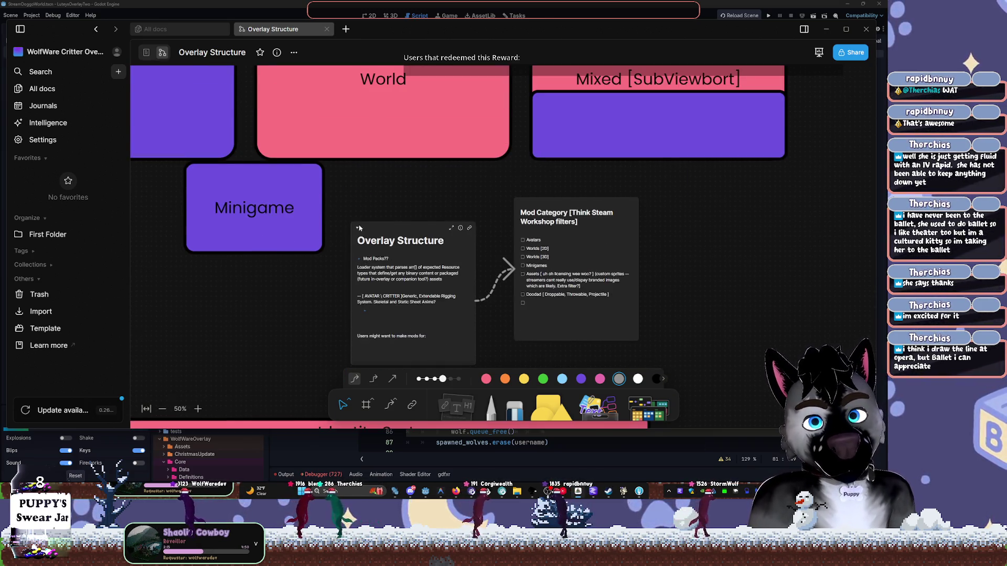
pyautogui.scroll(2, 359, 224)
pyautogui.scroll(-3, 376, 230)
pyautogui.scroll(2, 376, 231)
pyautogui.scroll(1, 344, 259)
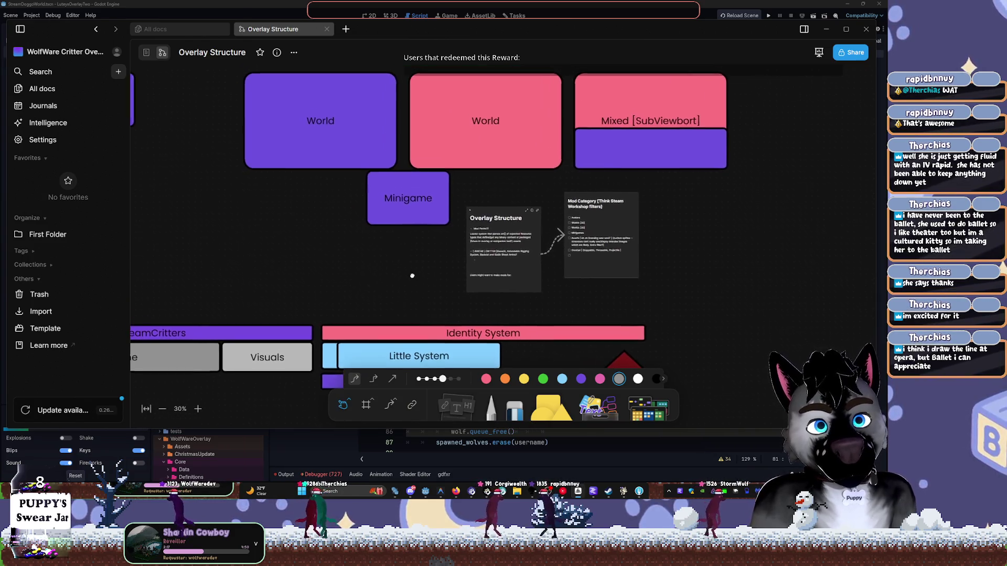
pyautogui.scroll(-2, 350, 334)
# Duplicate the Little System box to its right, then delete the duplicate.
pyautogui.click(481, 258)
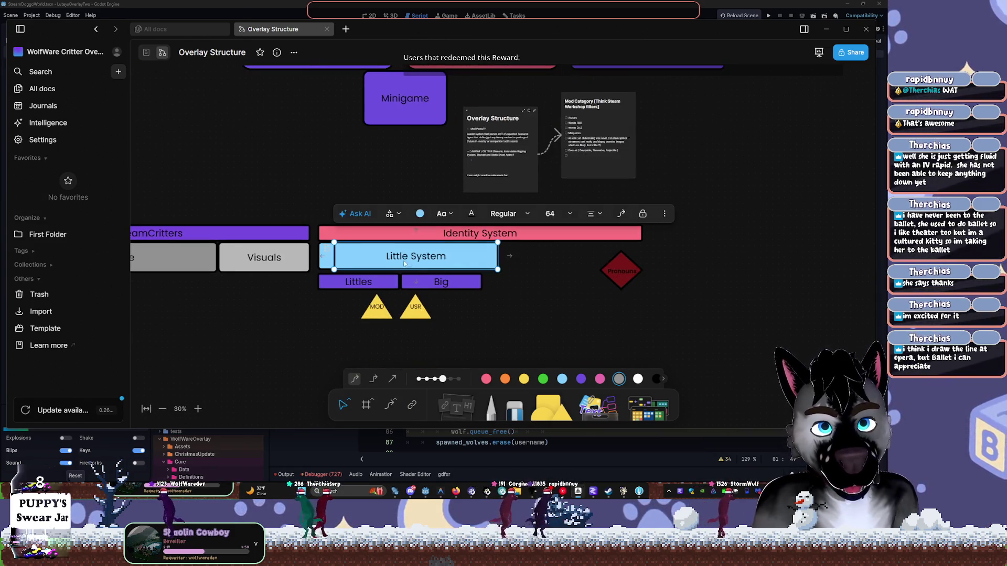
pyautogui.moveTo(482, 258)
pyautogui.mouseDown()
pyautogui.moveTo(467, 265)
pyautogui.moveTo(561, 268)
pyautogui.moveTo(572, 247)
pyautogui.moveTo(557, 262)
pyautogui.mouseUp()
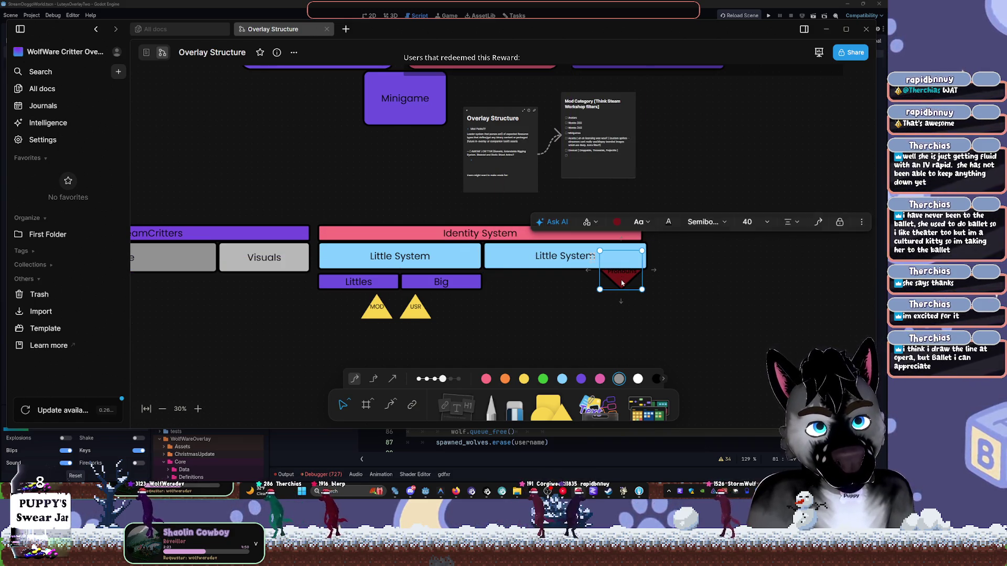
pyautogui.click(622, 278)
pyautogui.click(556, 258)
pyautogui.press('Delete')
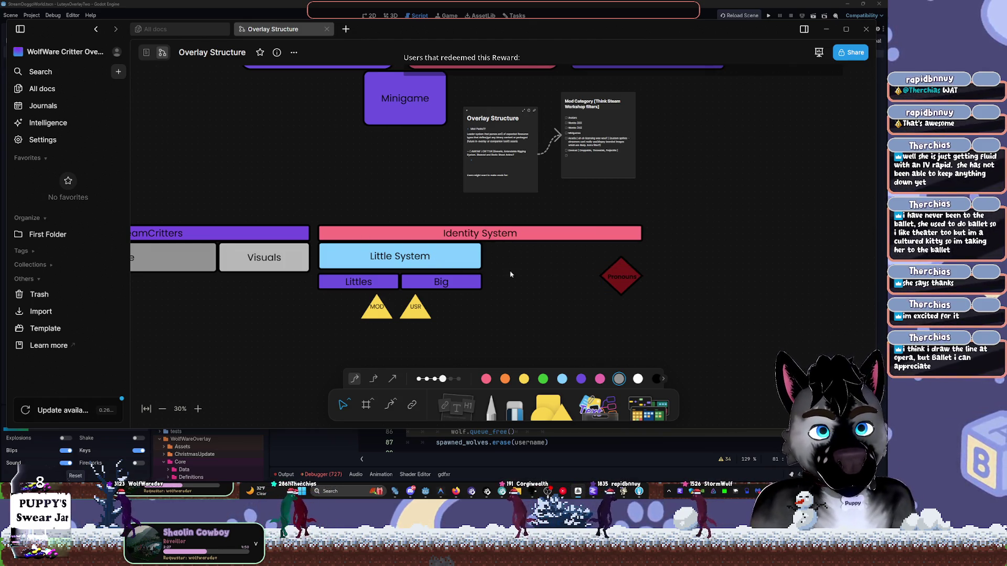
# Widen the Little System box and enlarge the Pronouns diamond beside it.
pyautogui.click(479, 260)
pyautogui.moveTo(481, 256)
pyautogui.mouseDown()
pyautogui.moveTo(634, 255)
pyautogui.moveTo(490, 264)
pyautogui.moveTo(500, 271)
pyautogui.mouseUp()
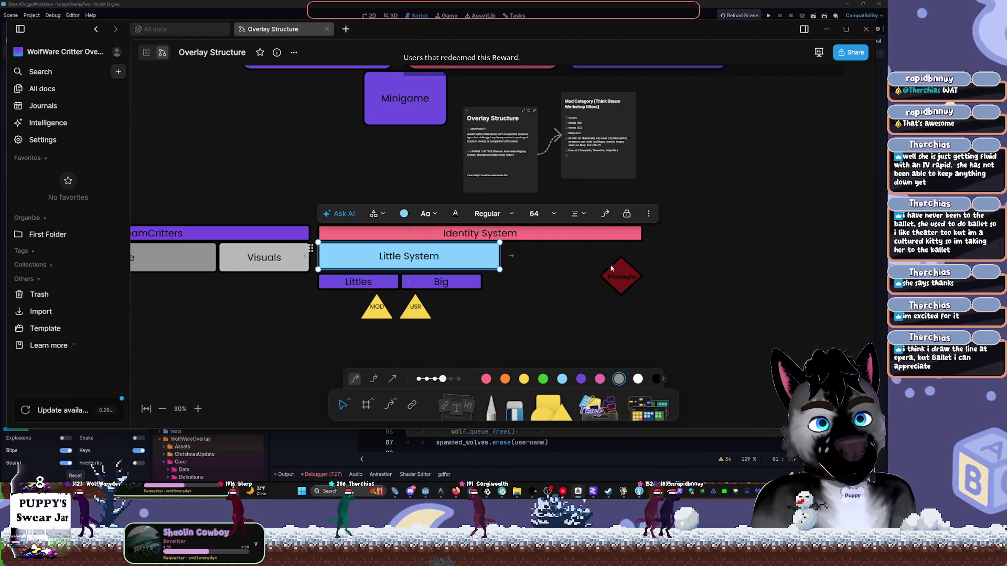
pyautogui.click(629, 276)
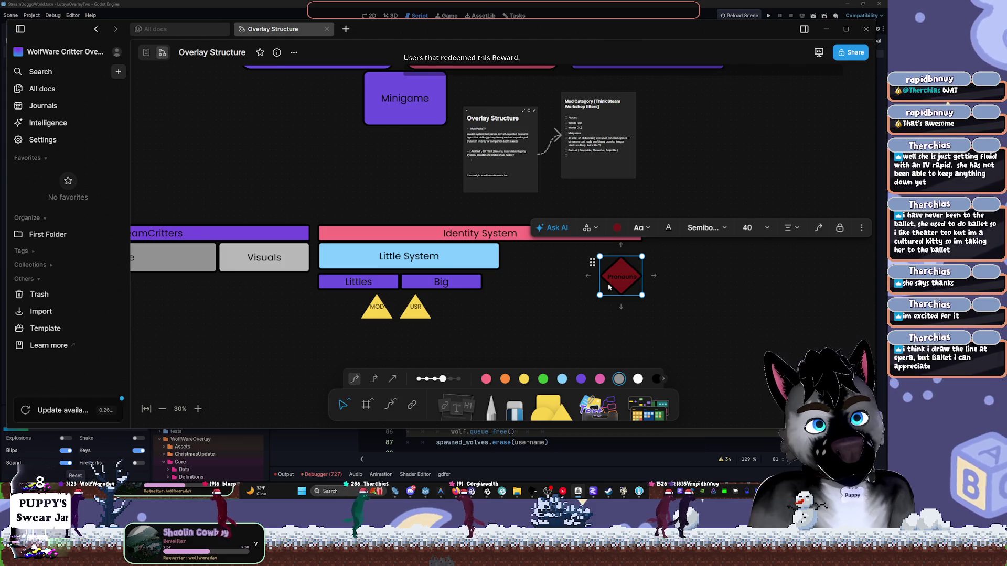
pyautogui.moveTo(599, 295)
pyautogui.mouseDown()
pyautogui.moveTo(551, 330)
pyautogui.moveTo(510, 298)
pyautogui.moveTo(492, 299)
pyautogui.moveTo(530, 266)
pyautogui.moveTo(579, 266)
pyautogui.mouseUp()
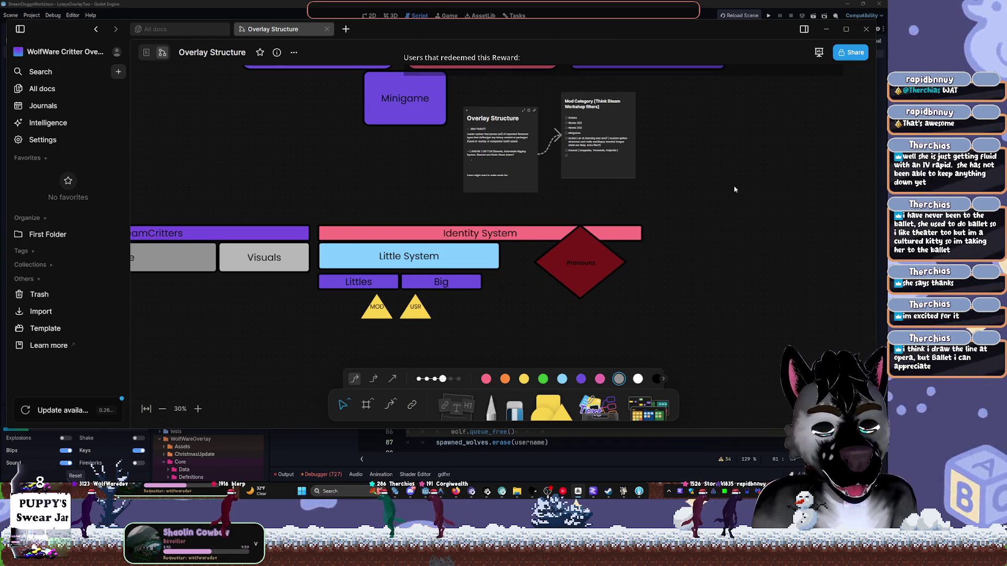
# Zoom and pan until the Overlay Structure and Mod Category cards fill the view.
pyautogui.scroll(5, 734, 190)
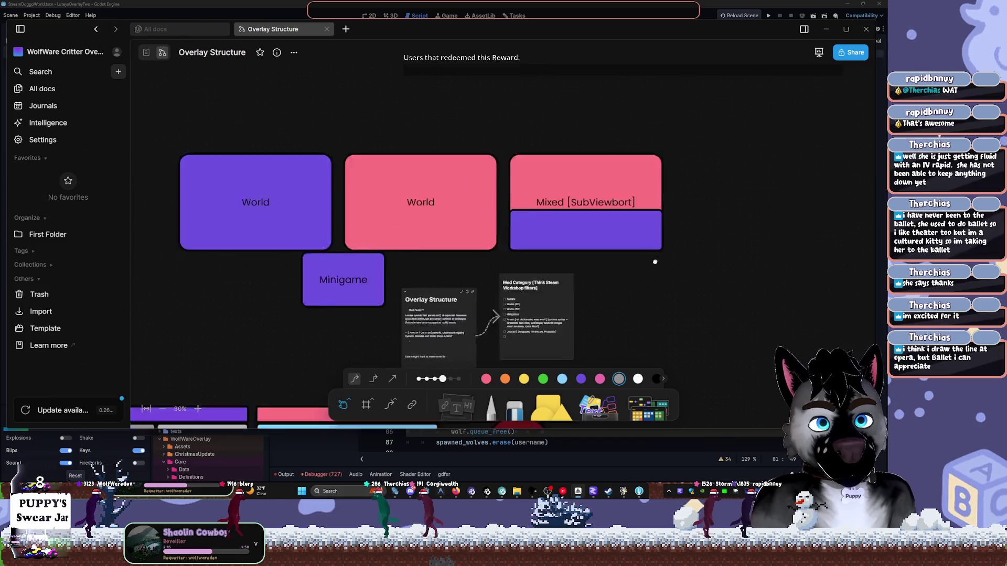
pyautogui.hscroll(-2, 655, 262)
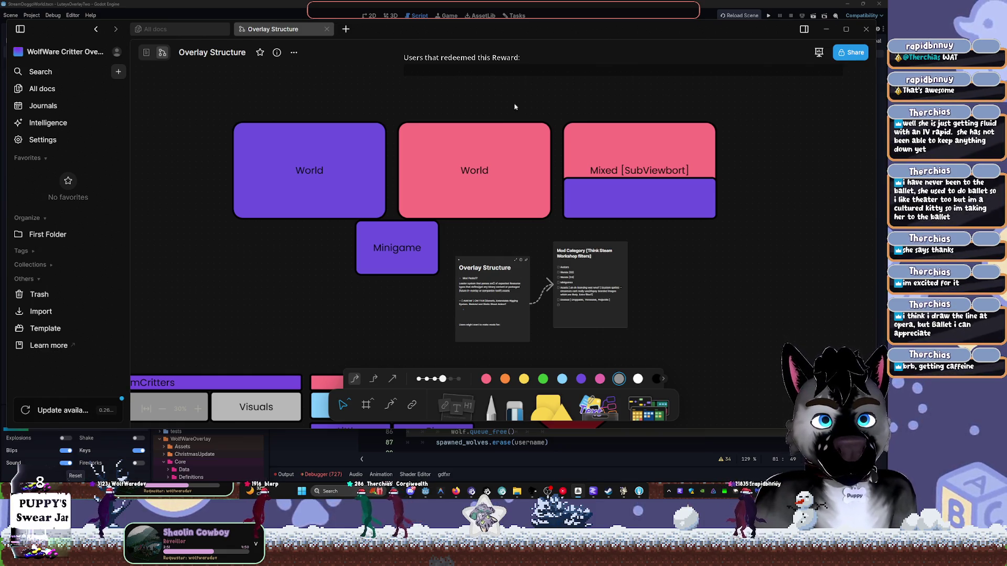
pyautogui.scroll(3, 665, 324)
pyautogui.scroll(-4, 598, 119)
pyautogui.hscroll(2, 598, 120)
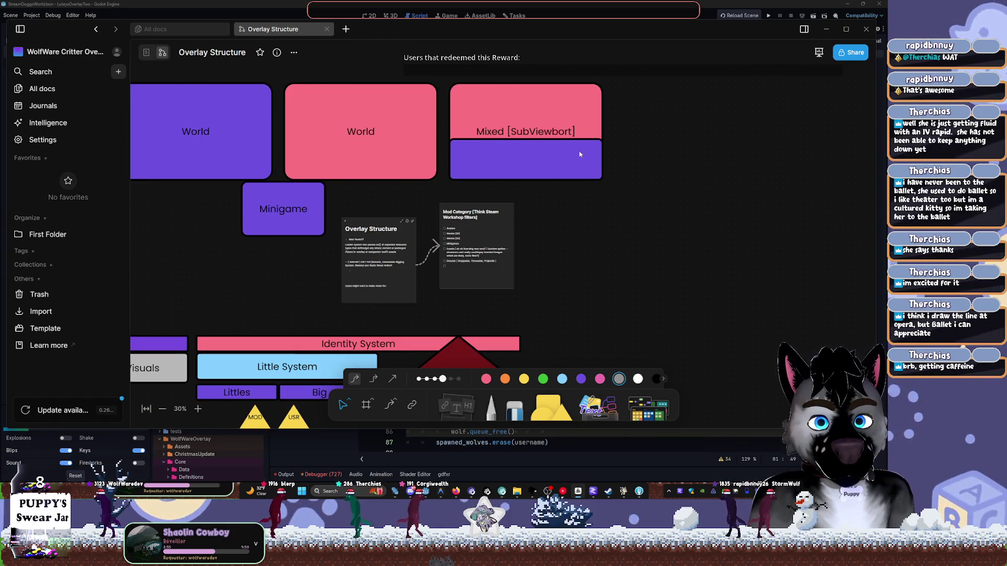
pyautogui.scroll(-1, 540, 263)
pyautogui.scroll(5, 536, 279)
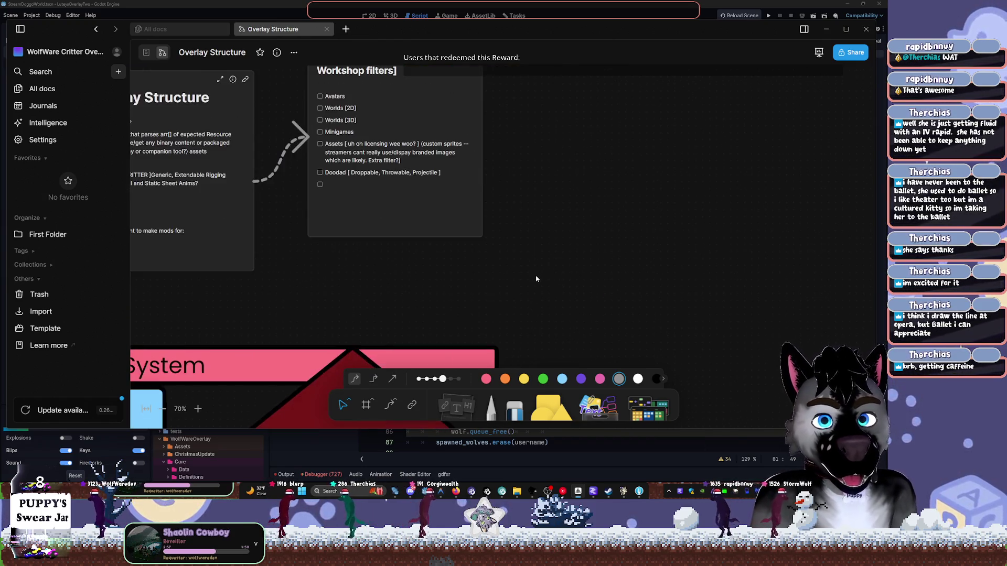
pyautogui.scroll(2, 512, 256)
pyautogui.hscroll(-3, 512, 255)
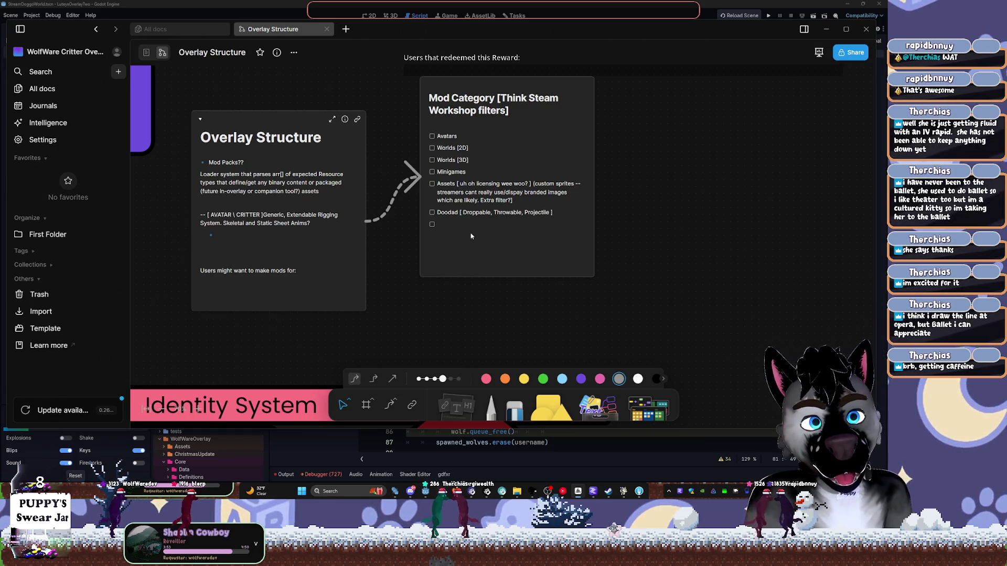
# Enter edit mode on the Mod Category card at the empty checkbox after Doodad.
pyautogui.doubleClick(446, 222)
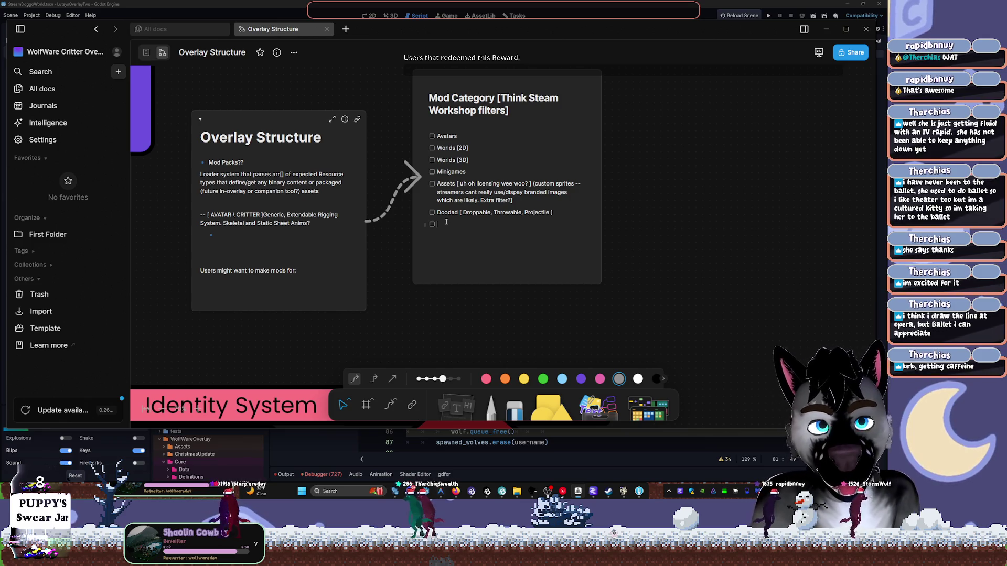
# Add 'Shaders' and '--' checklist items after Doodad, then switch back to Godot.
pyautogui.write('Shaders')
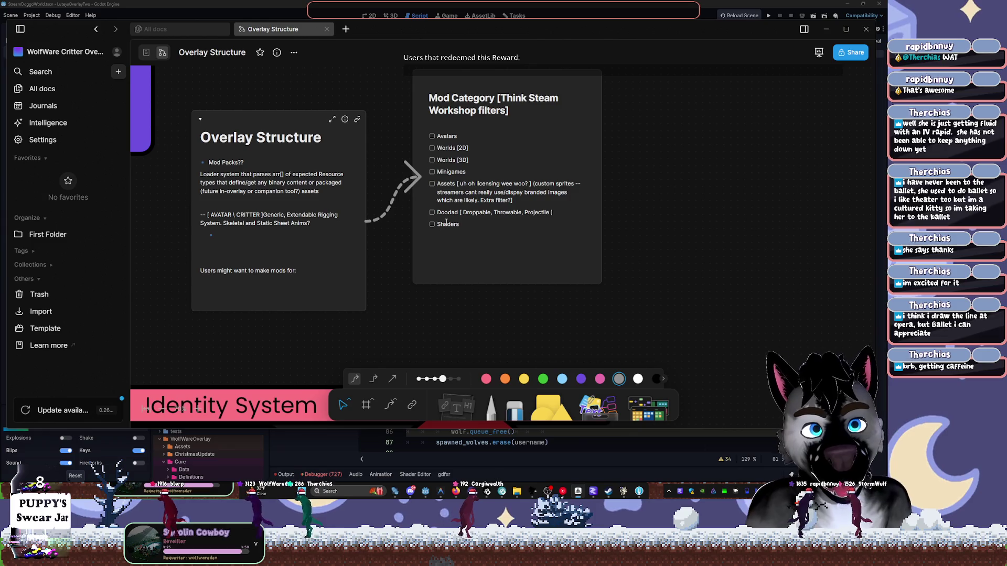
pyautogui.press('Return')
pyautogui.write('--')
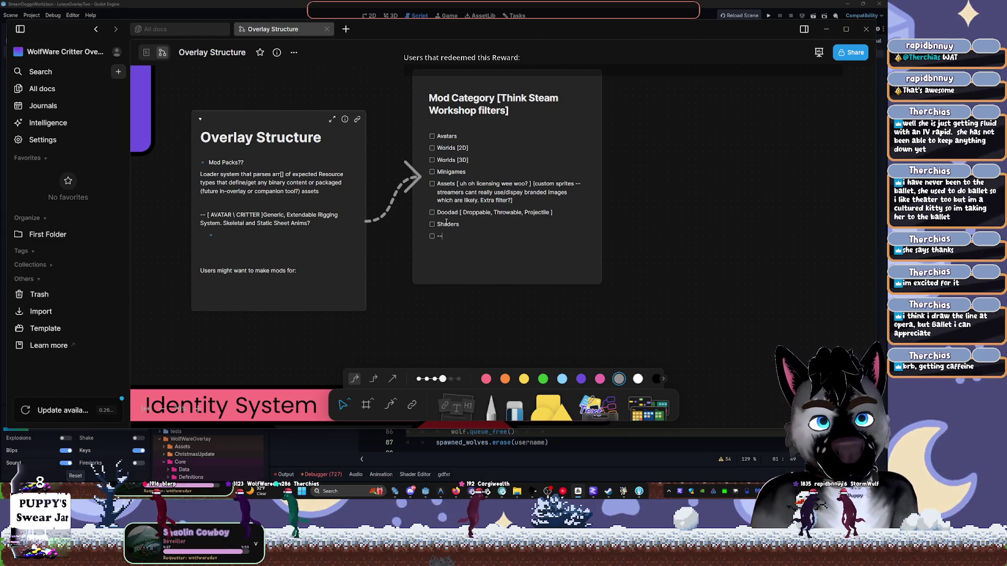
pyautogui.press('Return')
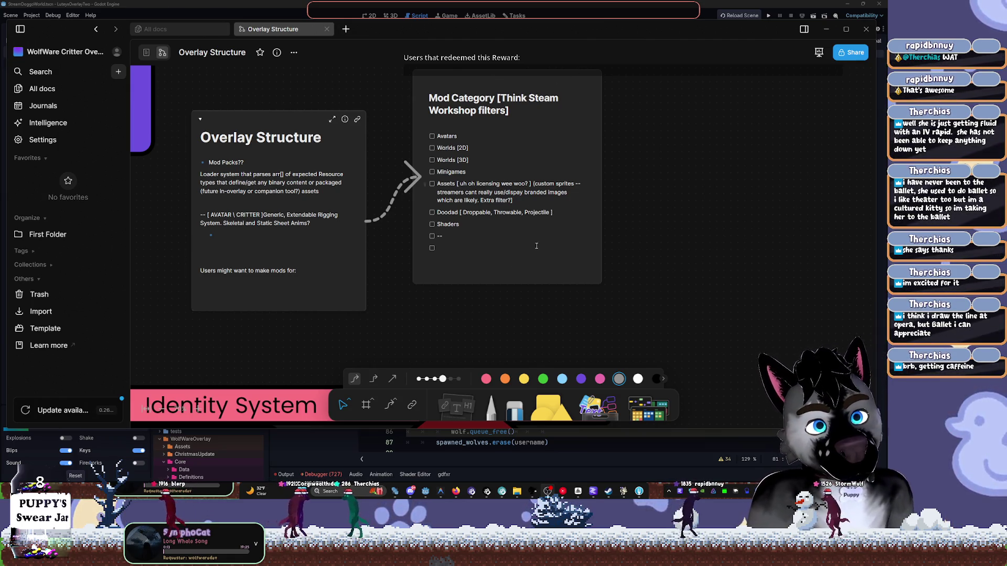
pyautogui.click(495, 249)
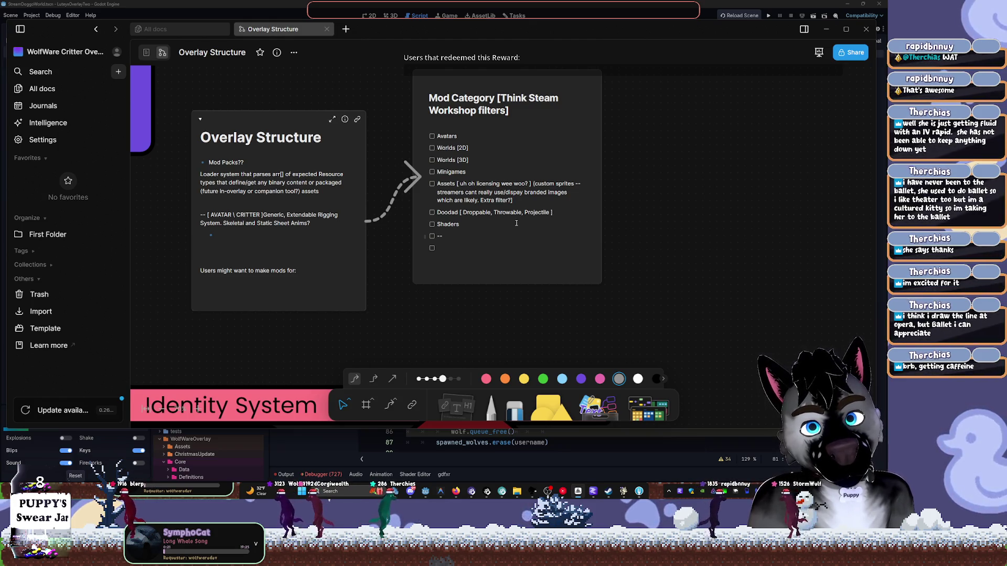
pyautogui.click(613, 20)
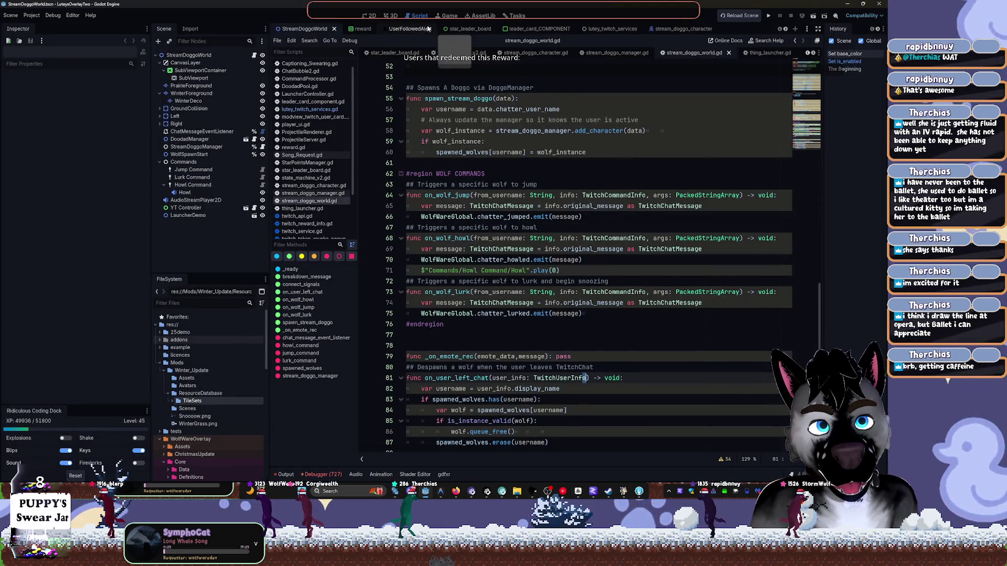
# In the 2D view, cycle through star_leader_board, leader_card_COMPONENT and lutey_twitch_services to stream_doggo_character.
pyautogui.hotkey('ctrl', 'F1')
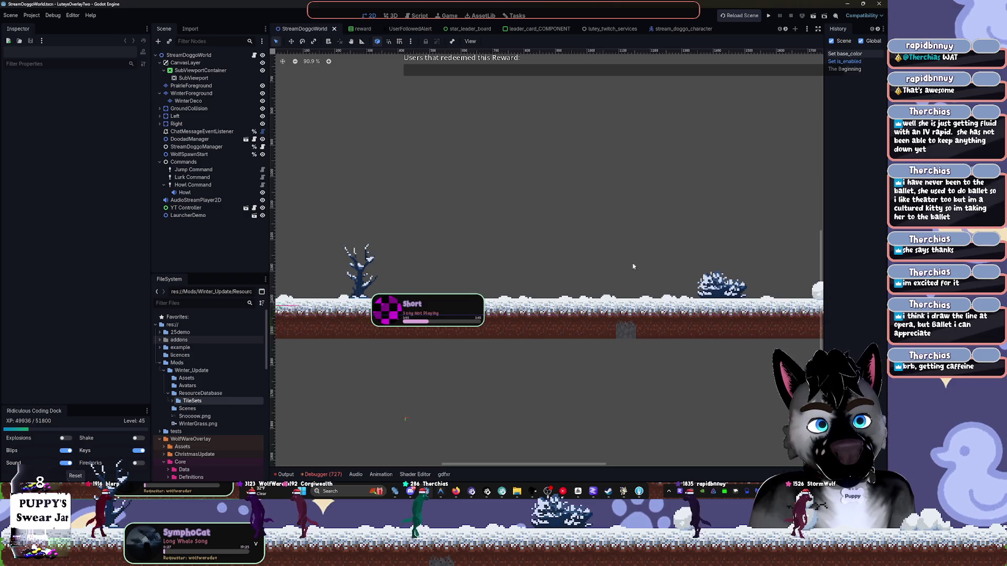
pyautogui.scroll(5, 632, 268)
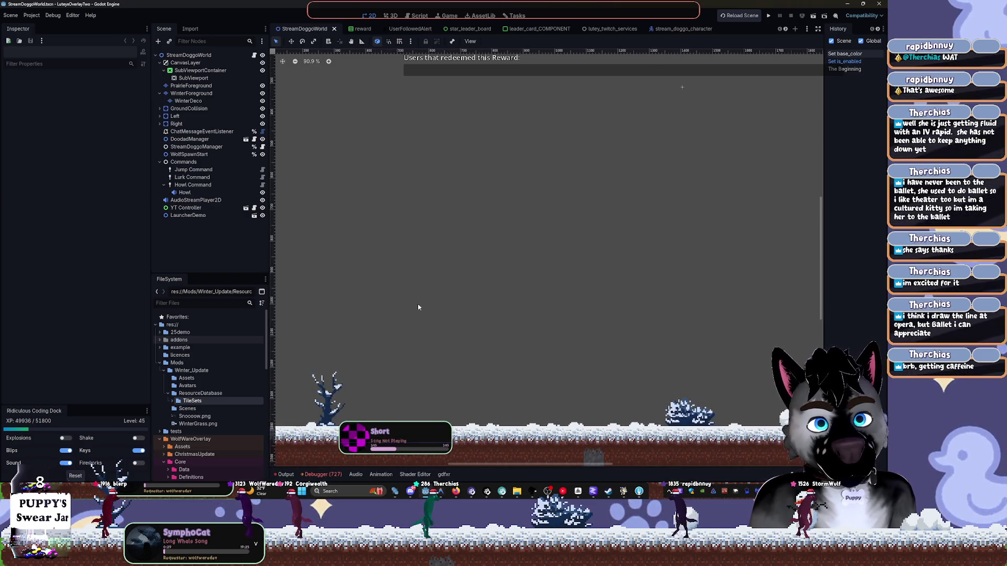
pyautogui.moveTo(418, 308); pyautogui.dragTo(369, 240)
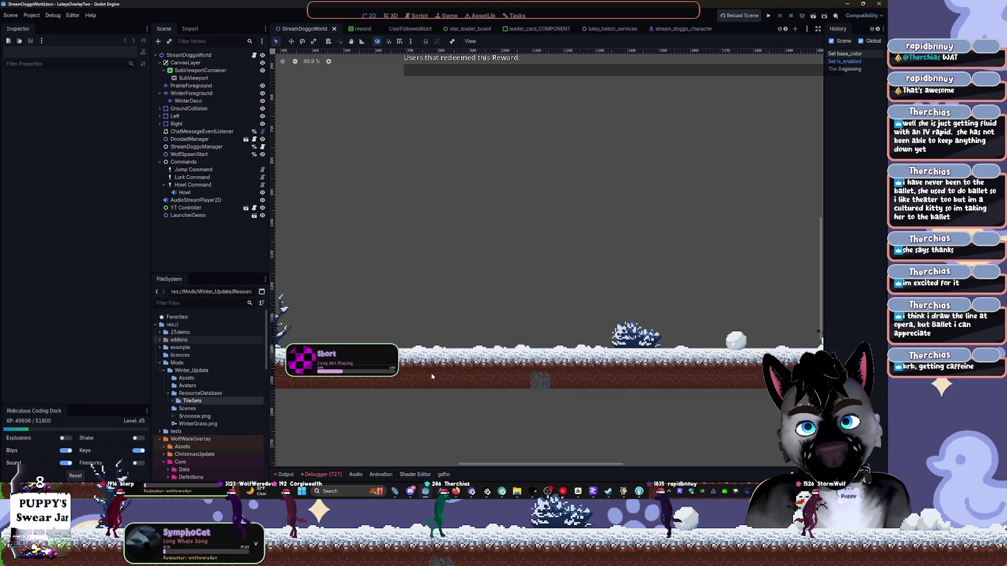
pyautogui.moveTo(402, 171)
pyautogui.mouseDown()
pyautogui.moveTo(496, 267)
pyautogui.moveTo(465, 263)
pyautogui.moveTo(423, 279)
pyautogui.mouseUp()
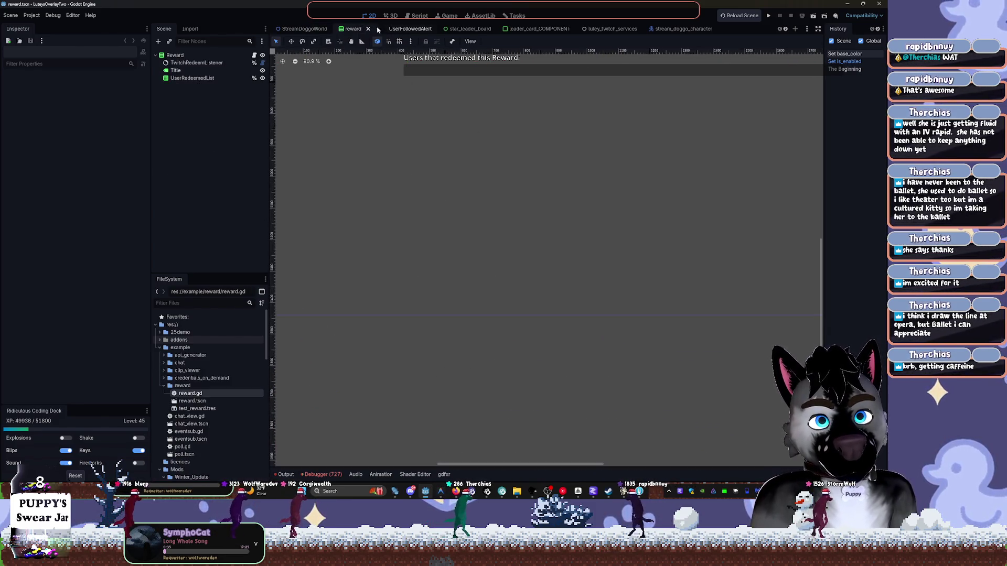
pyautogui.click(410, 28)
pyautogui.click(460, 28)
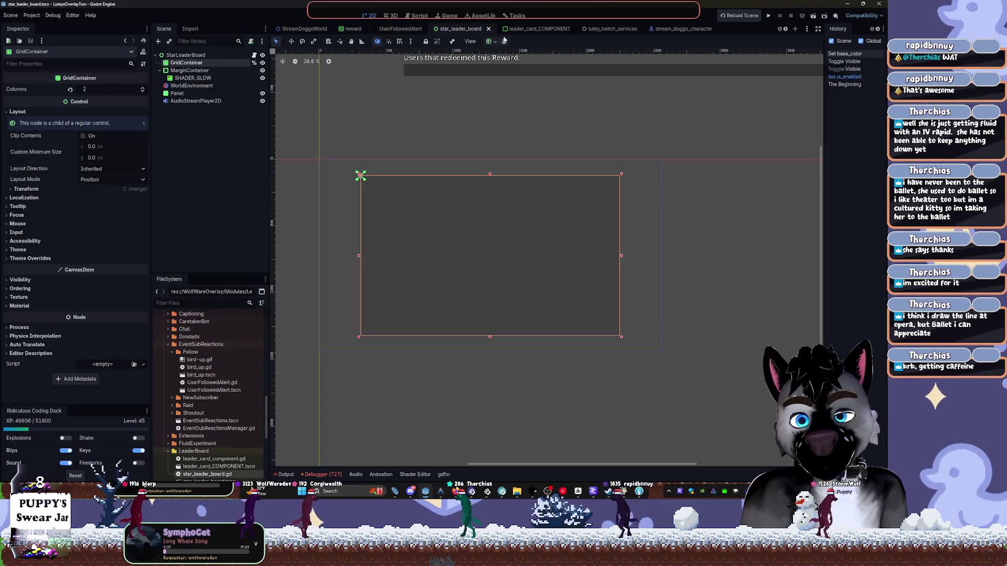
pyautogui.click(538, 30)
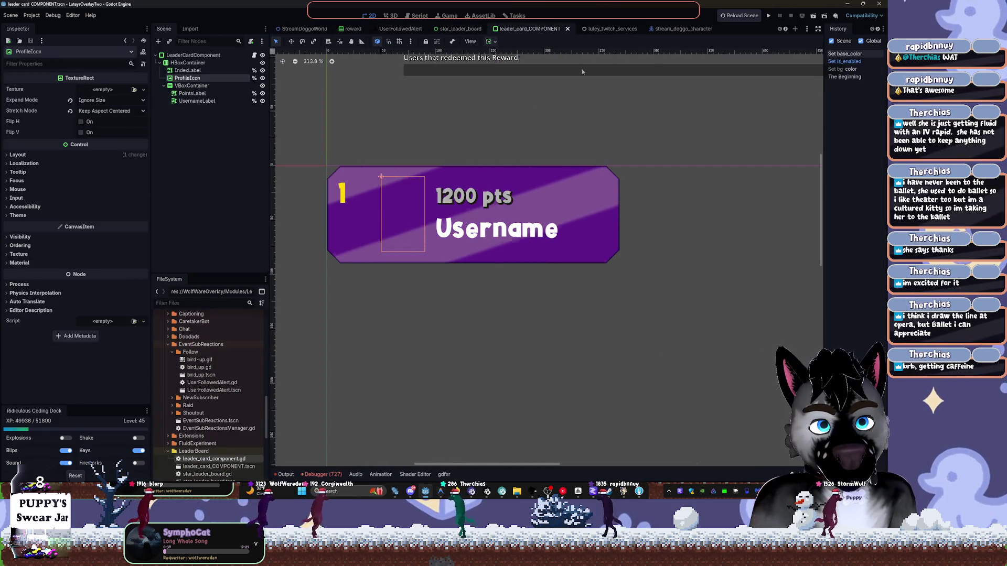
pyautogui.click(612, 29)
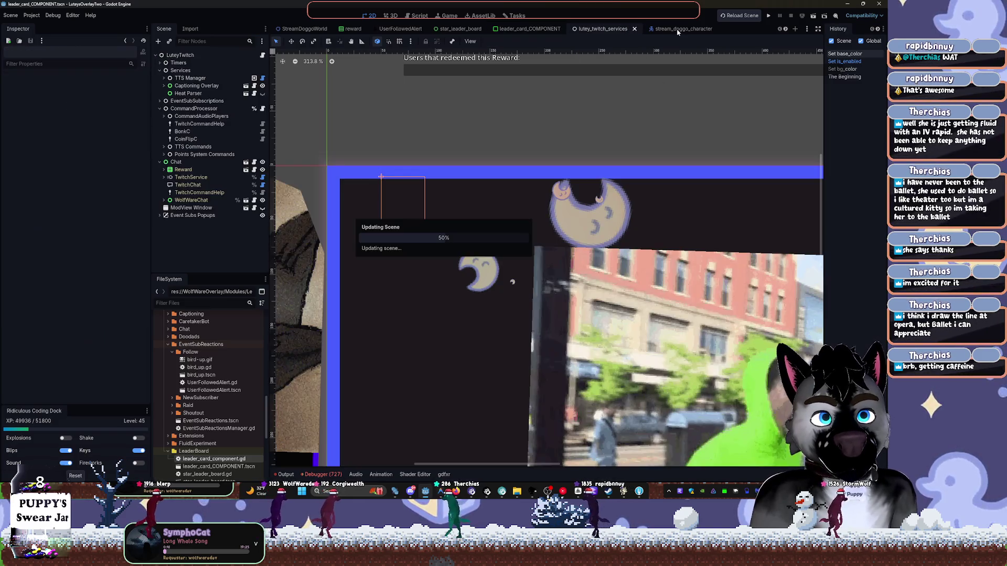
pyautogui.click(674, 28)
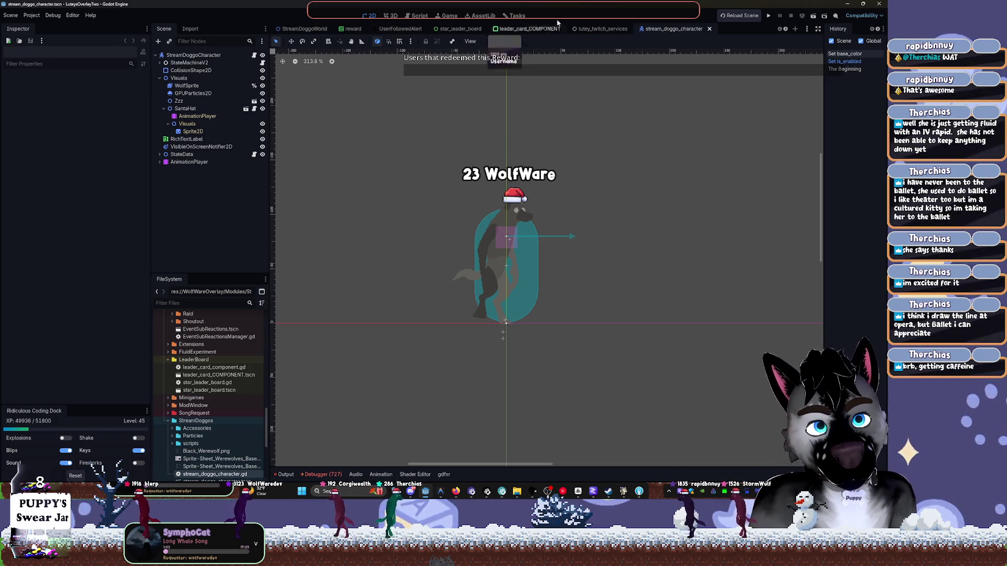
# Switch to the lutey_twitch_services scene tab showing the raid alert overlay.
pyautogui.click(598, 29)
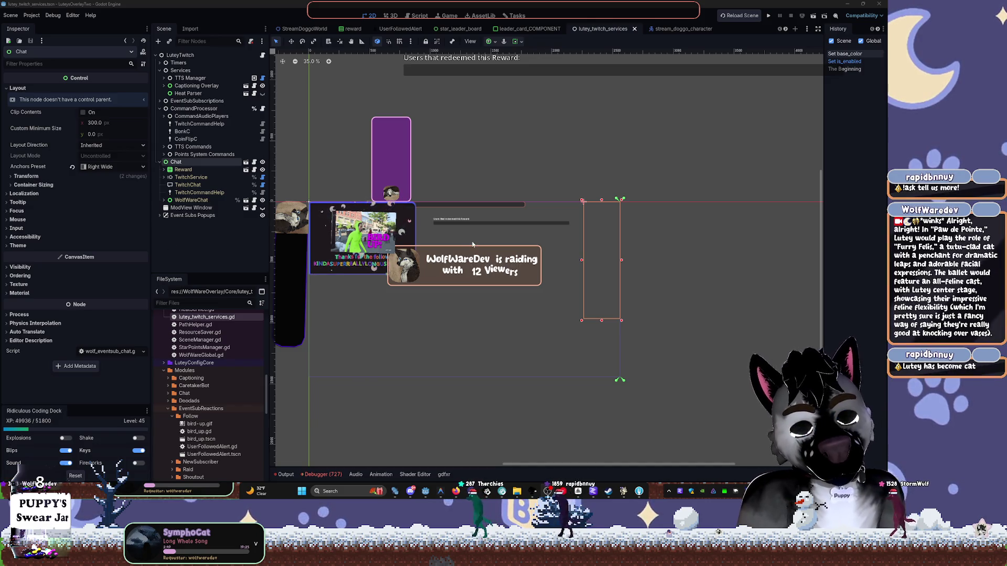
# Move the EventSub Reactions control left and down in the overlay.
pyautogui.scroll(4, 476, 226)
pyautogui.scroll(4, 477, 226)
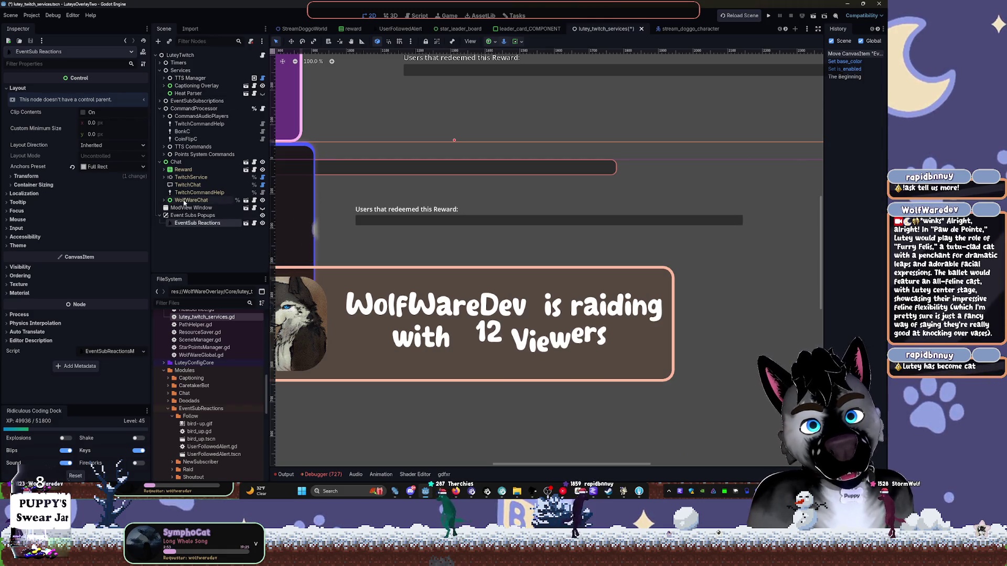
pyautogui.click(192, 215)
pyautogui.click(191, 224)
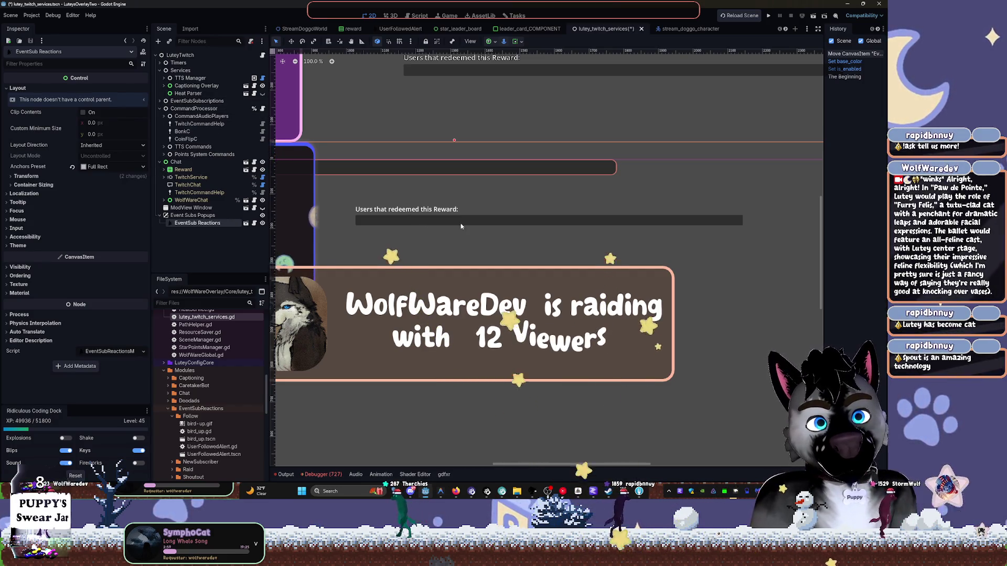
pyautogui.moveTo(442, 221)
pyautogui.mouseDown()
pyautogui.moveTo(398, 231)
pyautogui.moveTo(328, 359)
pyautogui.moveTo(335, 395)
pyautogui.mouseUp()
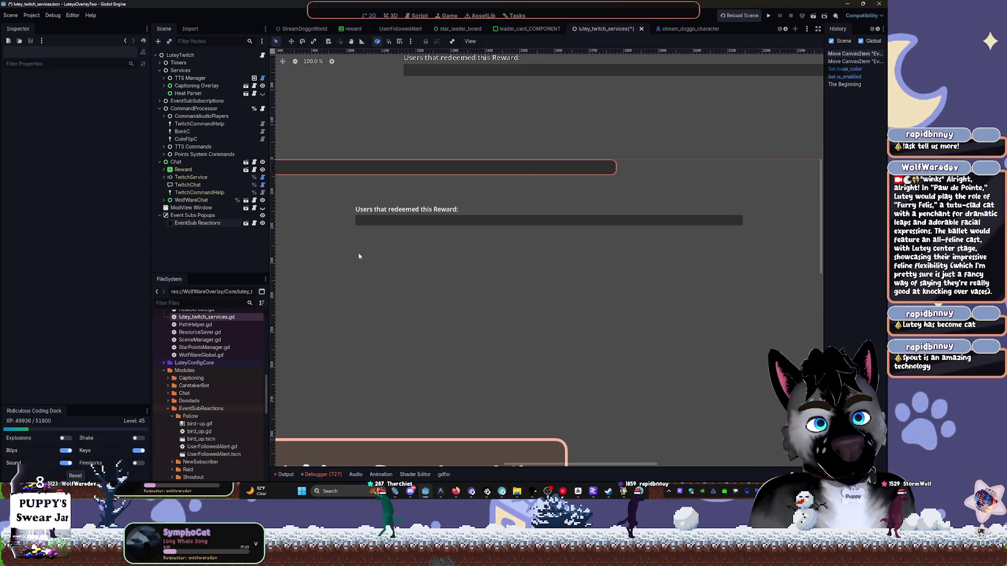
# Select the Reward container, save the lutey_twitch_services scene, and pan the view slightly.
pyautogui.click(388, 221)
pyautogui.click(184, 170)
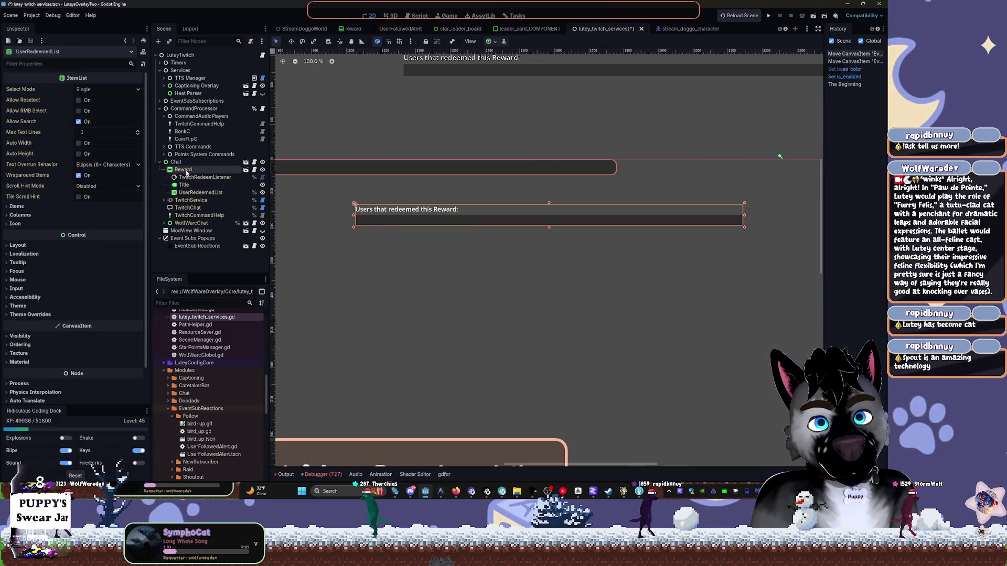
pyautogui.hotkey('ctrl', 's')
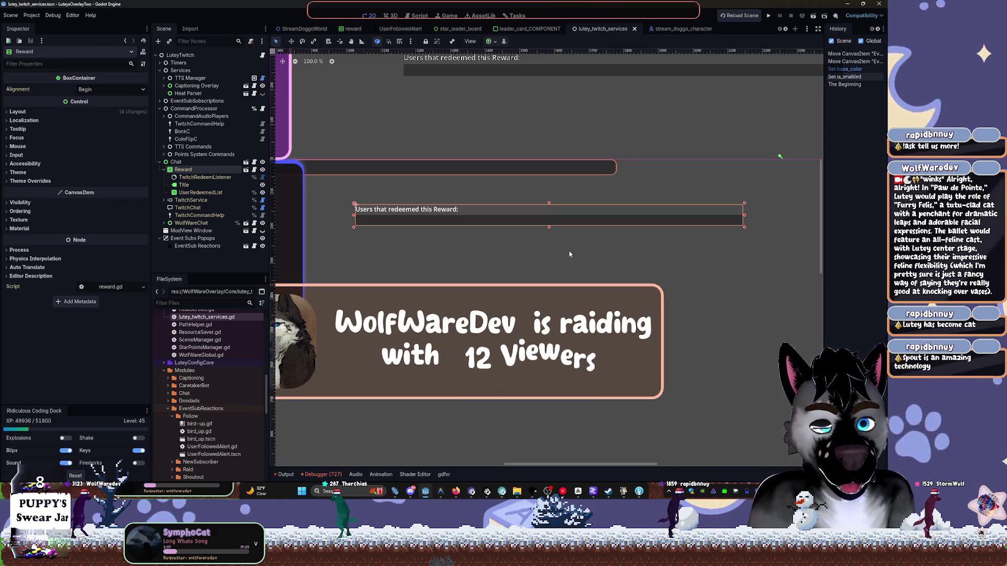
pyautogui.scroll(-4, 560, 256)
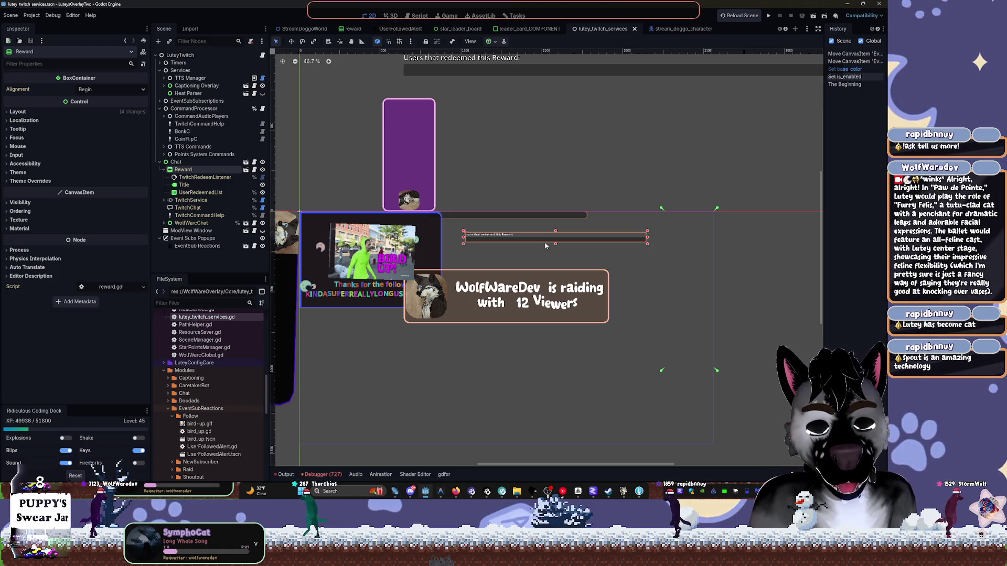
pyautogui.moveTo(546, 245); pyautogui.dragTo(574, 233)
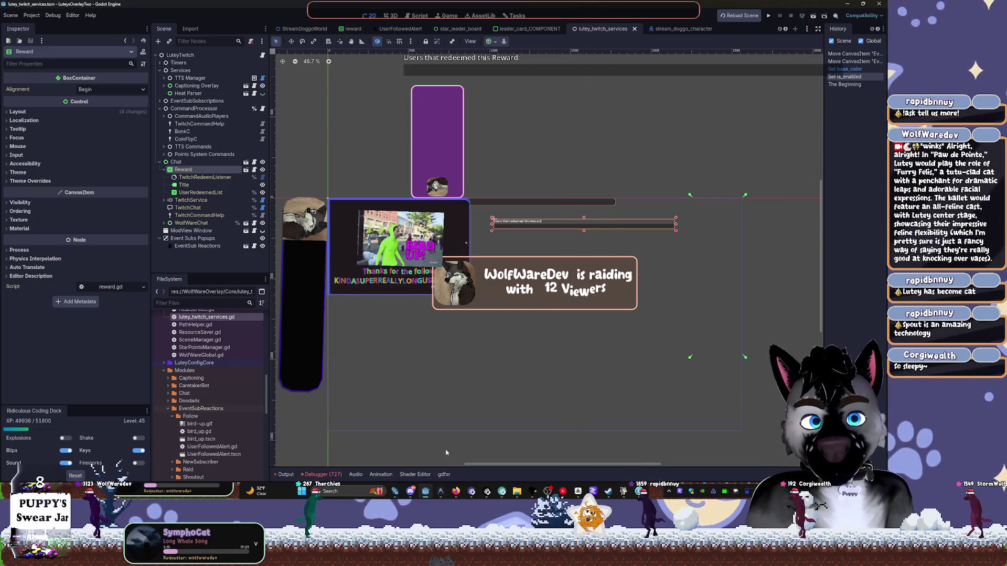
pyautogui.moveTo(411, 491)
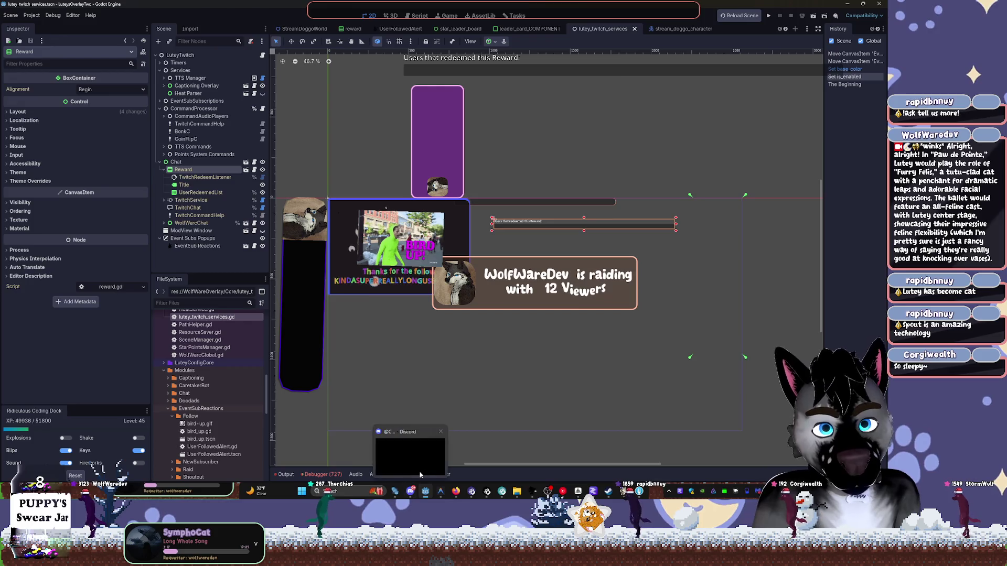
pyautogui.moveTo(435, 444)
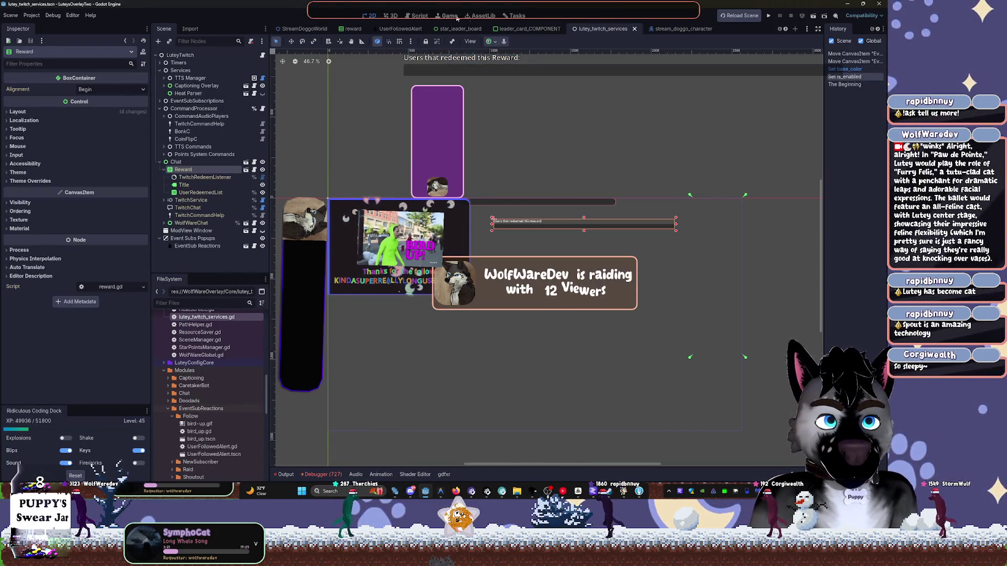
# Open stream_doggo_character and select the wolf sprite, undoing an accidental move.
pyautogui.click(662, 28)
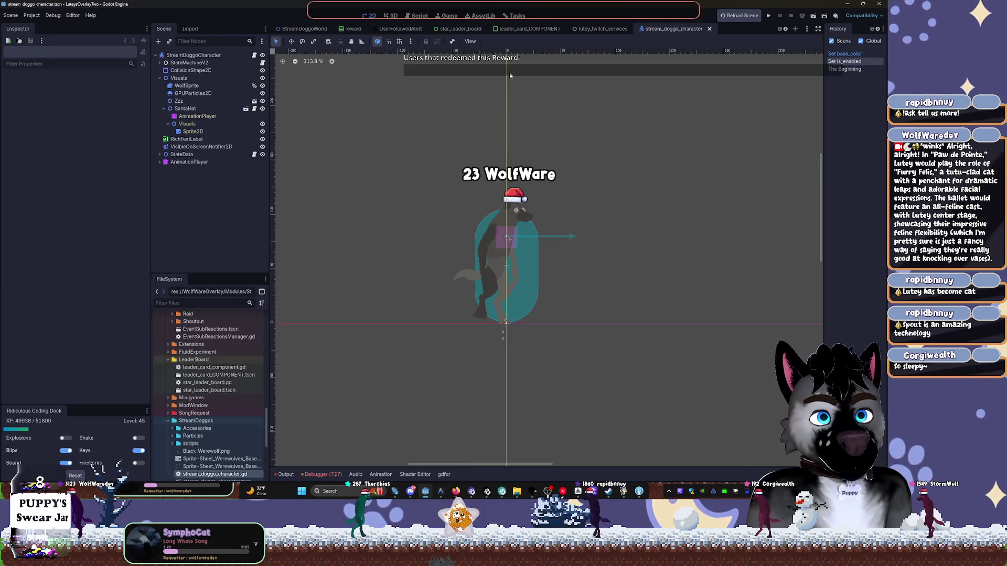
pyautogui.scroll(9, 515, 84)
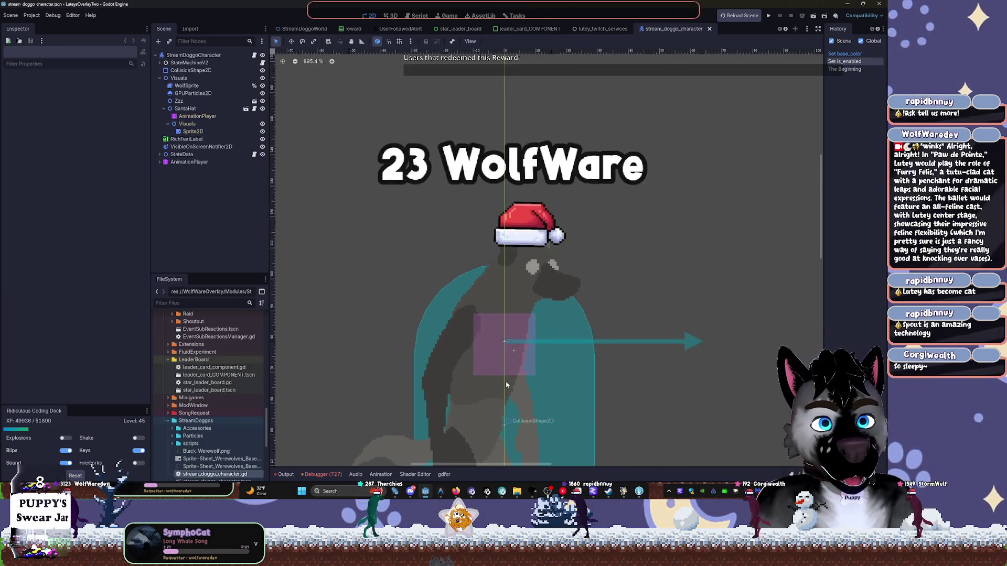
pyautogui.scroll(3, 550, 276)
pyautogui.click(550, 276)
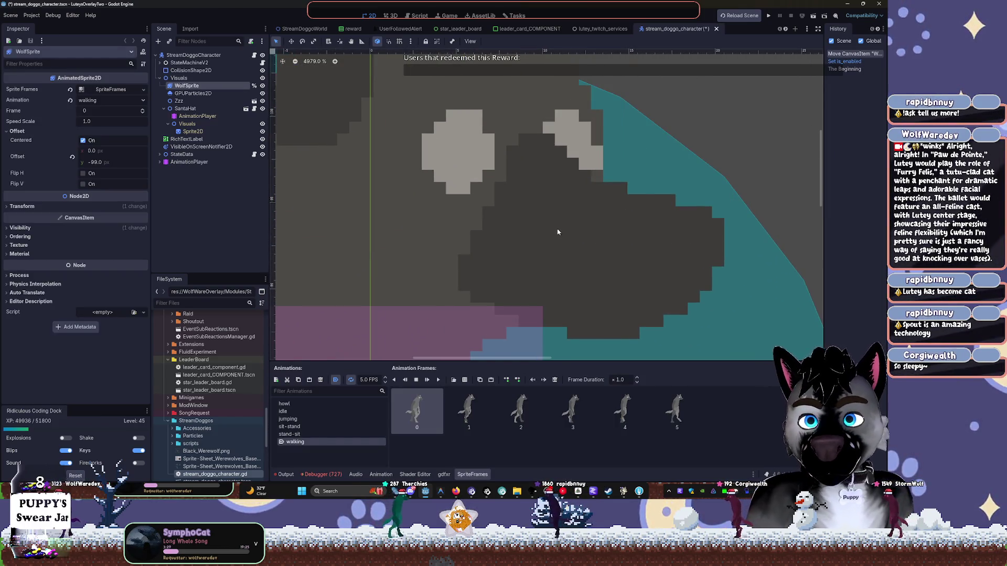
pyautogui.hotkey('ctrl', 'z')
pyautogui.scroll(-7, 579, 231)
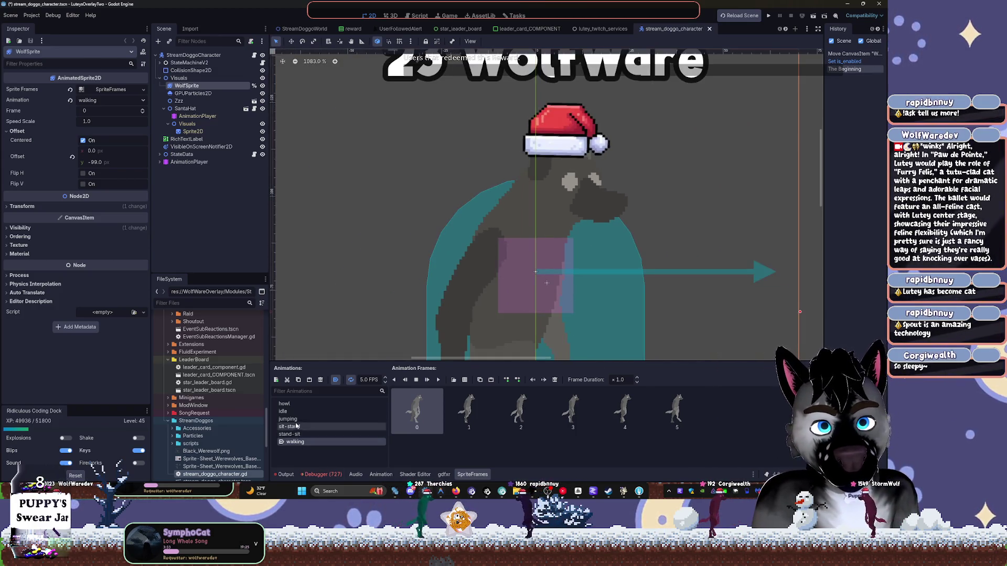
# Preview the howl, sit-stand and jumping animations, then close the stream_doggo_character scene.
pyautogui.click(296, 404)
pyautogui.click(313, 428)
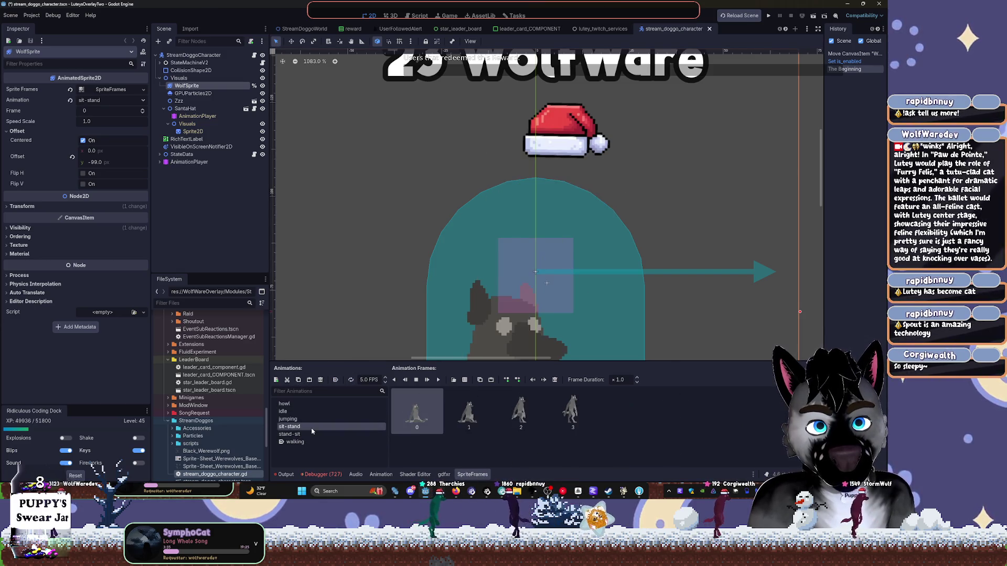
pyautogui.click(306, 419)
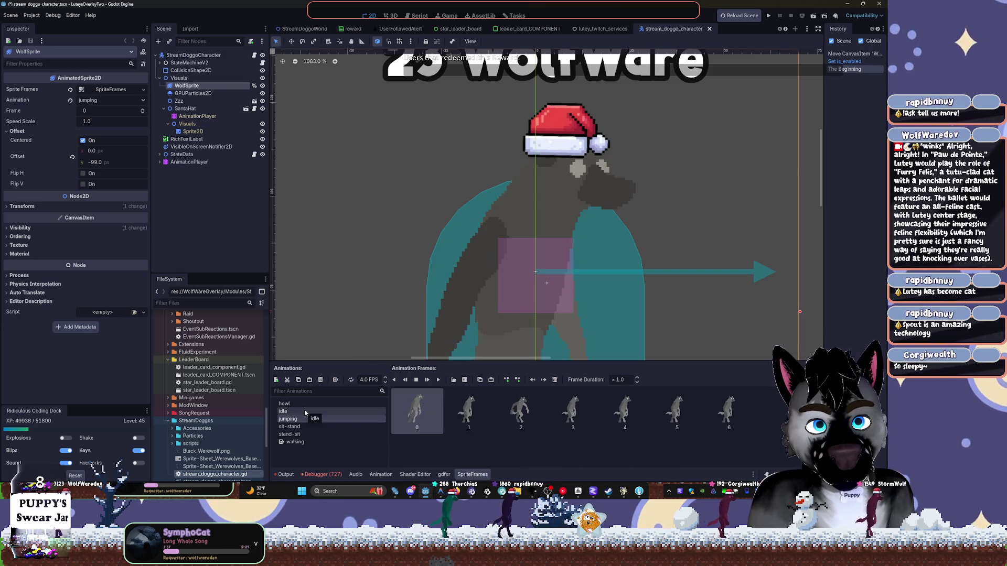
pyautogui.click(438, 380)
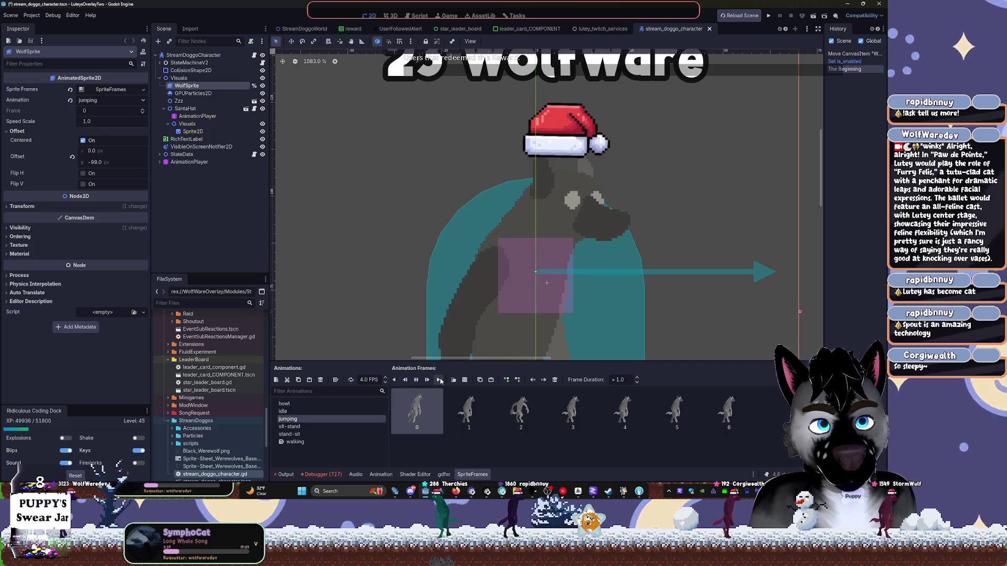
pyautogui.scroll(-5, 502, 282)
pyautogui.moveTo(502, 282); pyautogui.dragTo(479, 234)
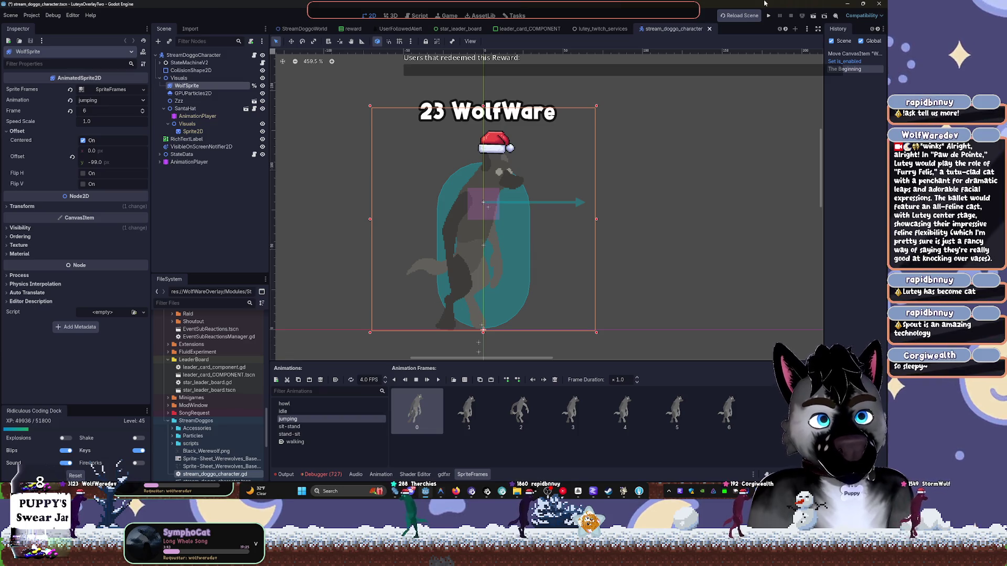
pyautogui.click(709, 28)
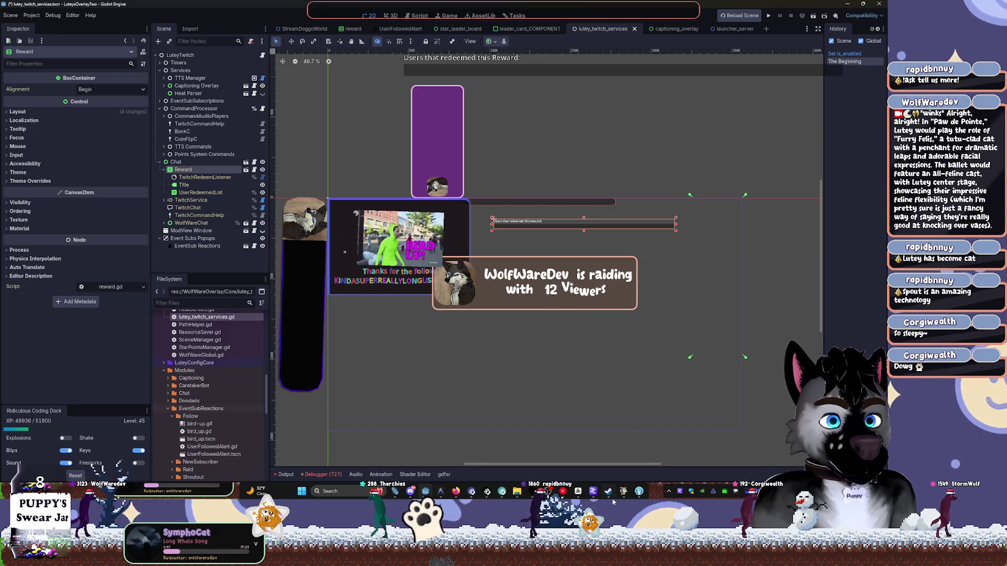
pyautogui.moveTo(608, 492)
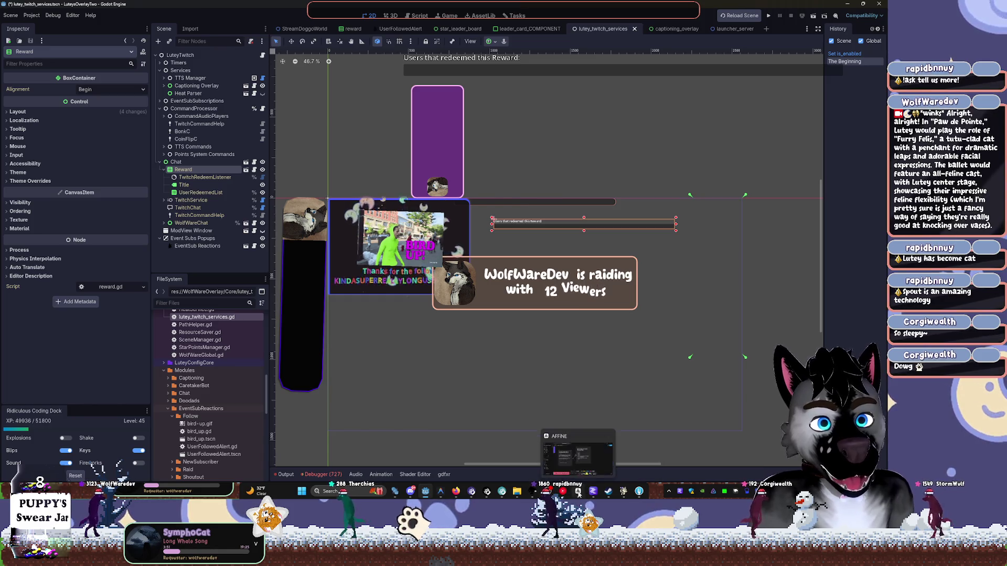
# Add an empty item after OBS | Stream Related Scenes, shift the note right, return to Godot.
pyautogui.click(579, 493)
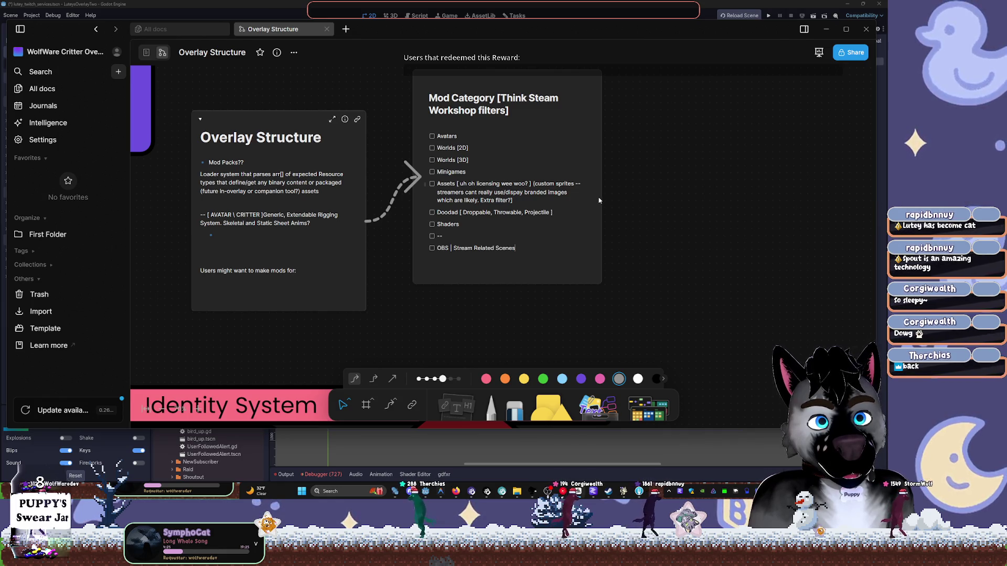
pyautogui.click(649, 234)
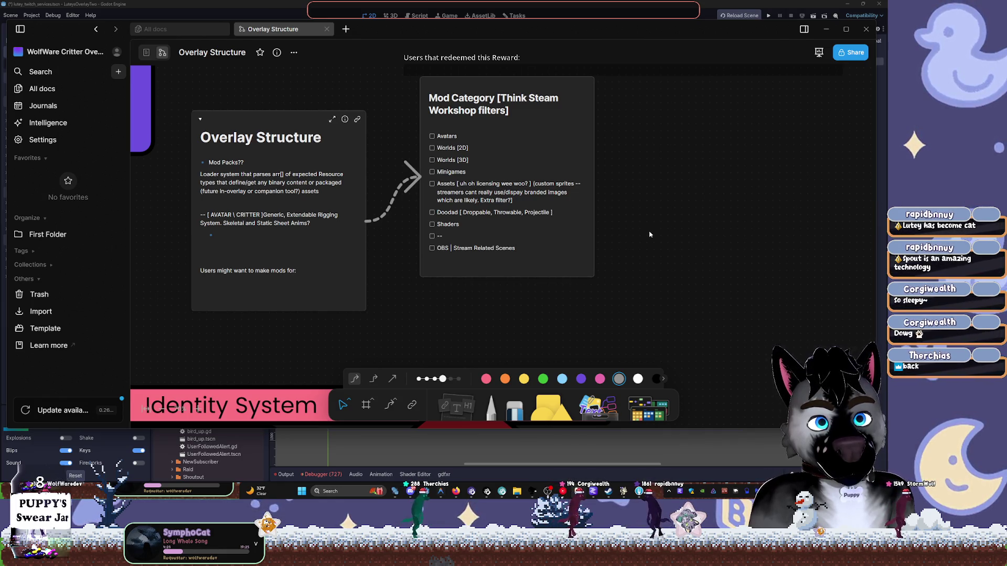
pyautogui.click(540, 257)
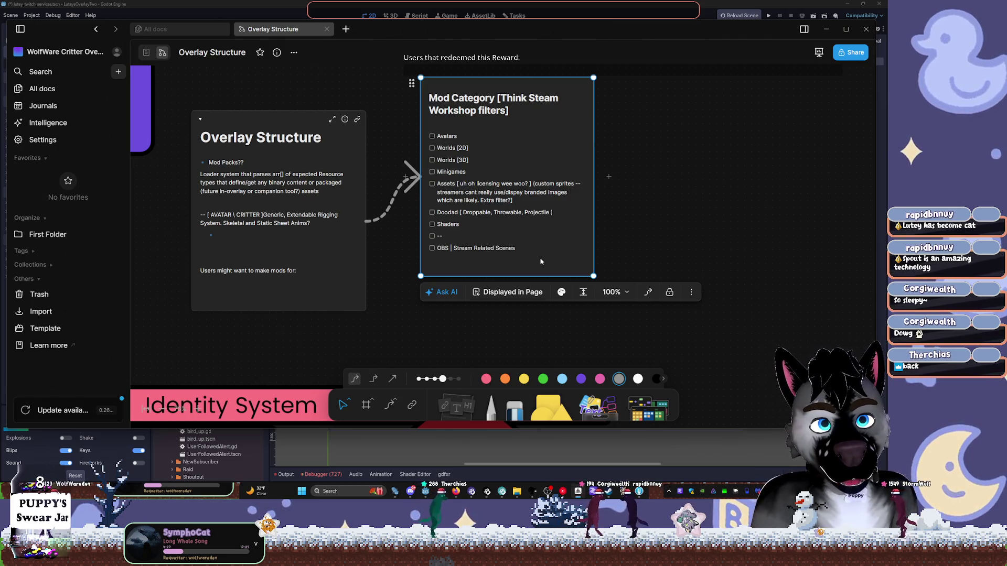
pyautogui.doubleClick(542, 269)
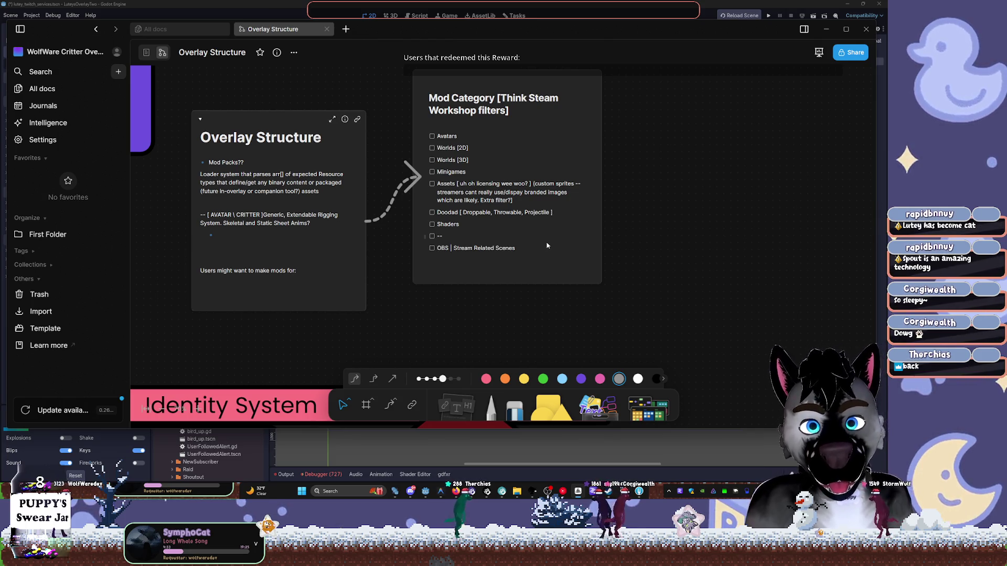
pyautogui.press('Return')
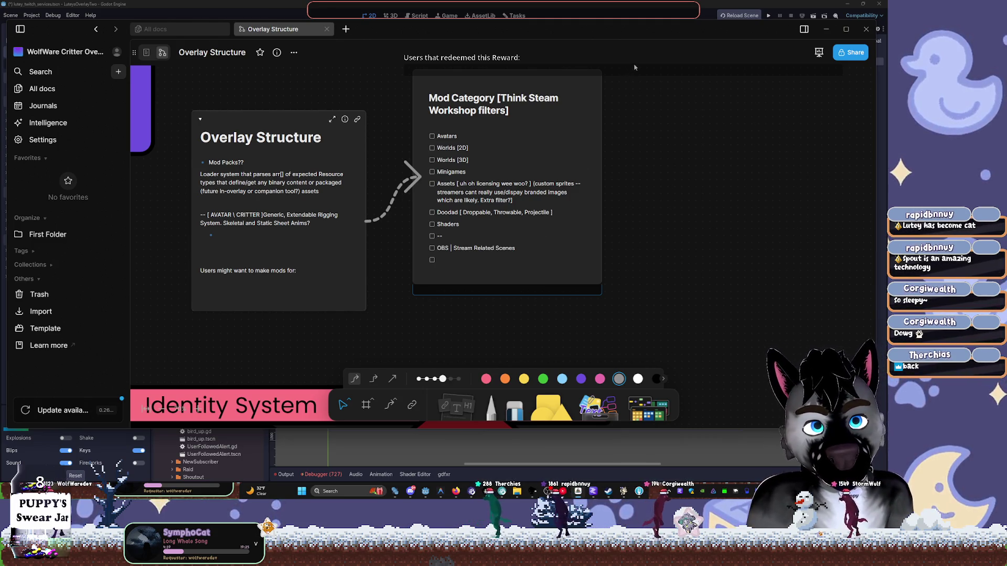
pyautogui.moveTo(482, 104); pyautogui.dragTo(500, 149)
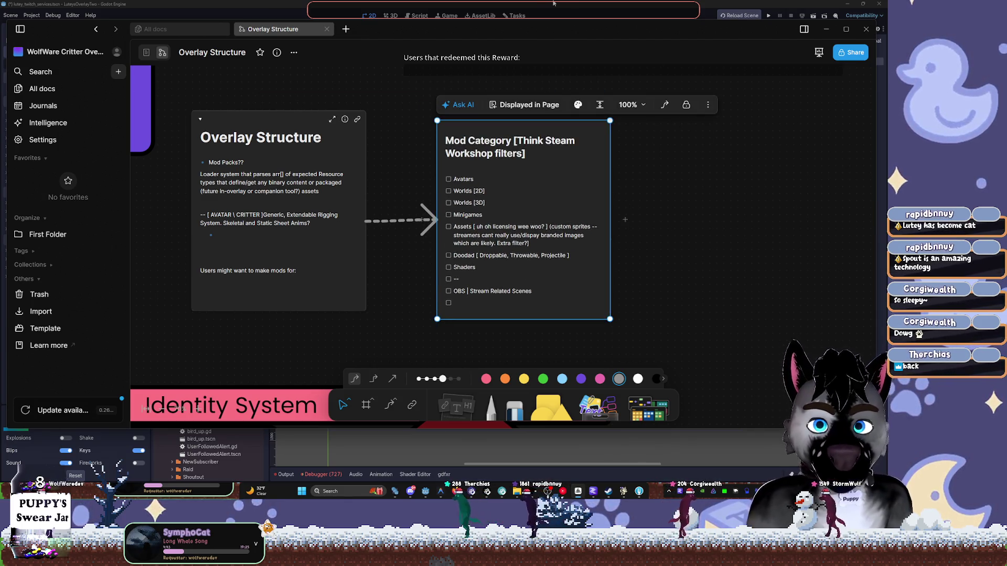
pyautogui.click(499, 3)
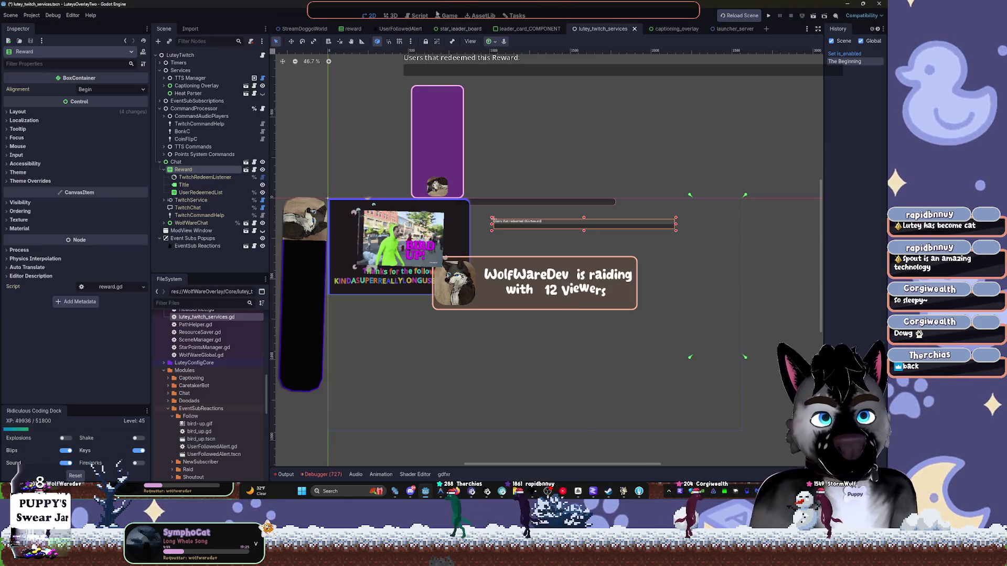
# Review the captioning_overlay, UserFollowedAlert and launcher_server scenes, returning to UserFollowedAlert.
pyautogui.click(657, 32)
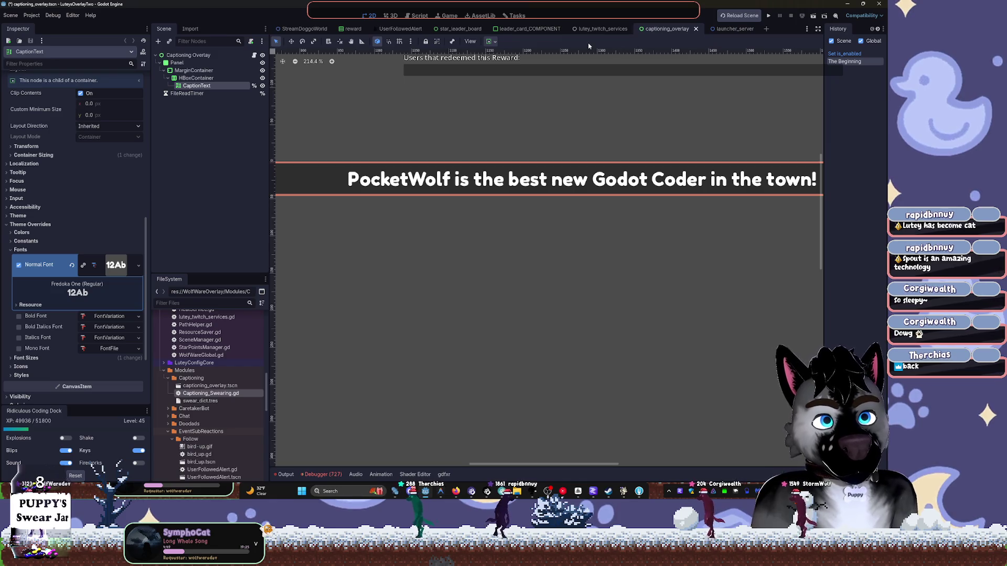
pyautogui.click(400, 29)
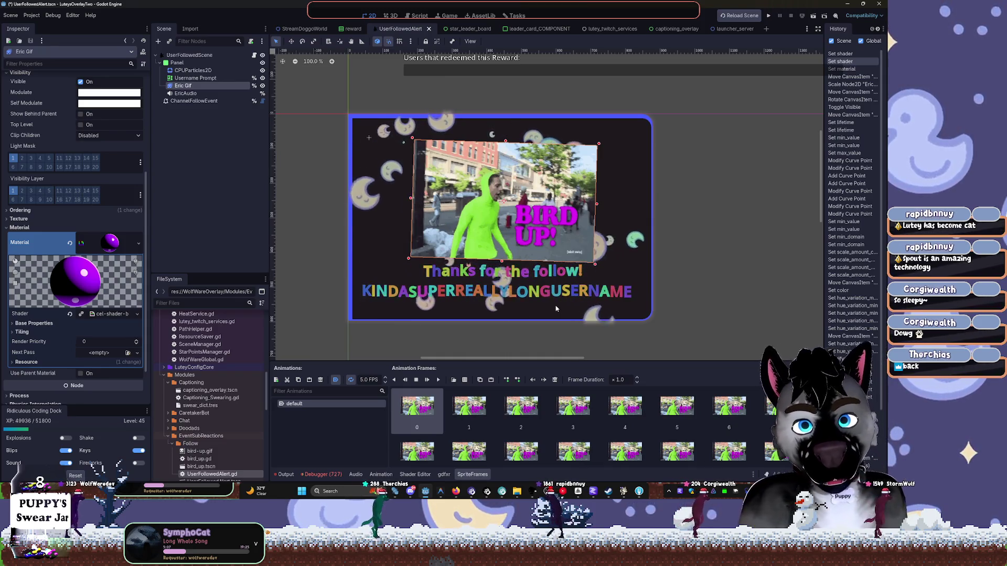
pyautogui.click(726, 30)
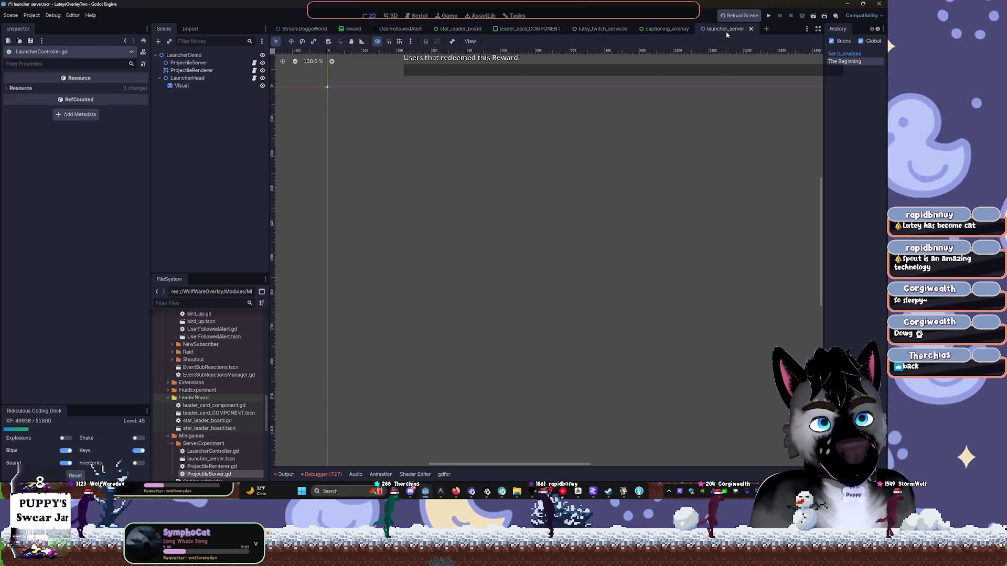
pyautogui.click(667, 30)
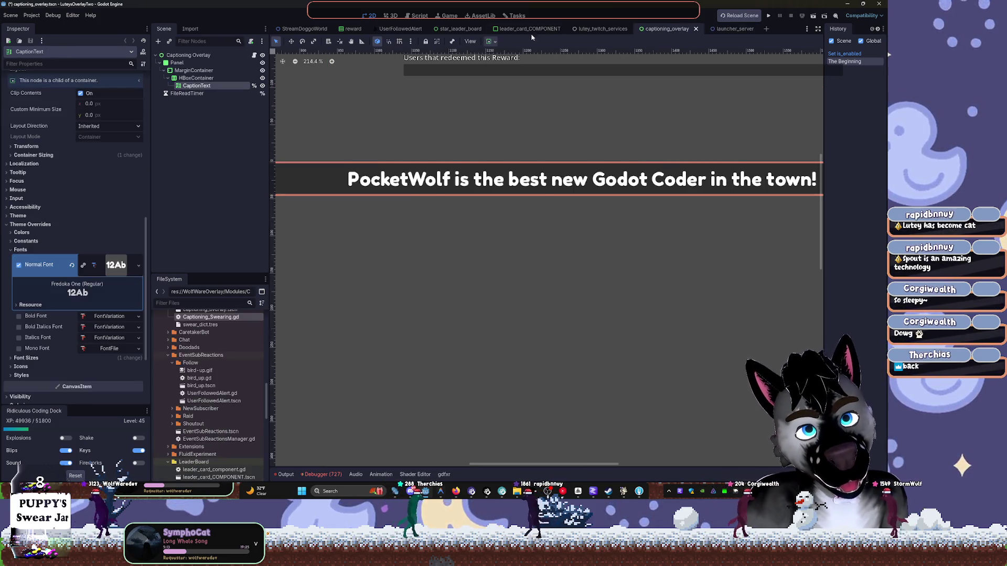
pyautogui.click(395, 29)
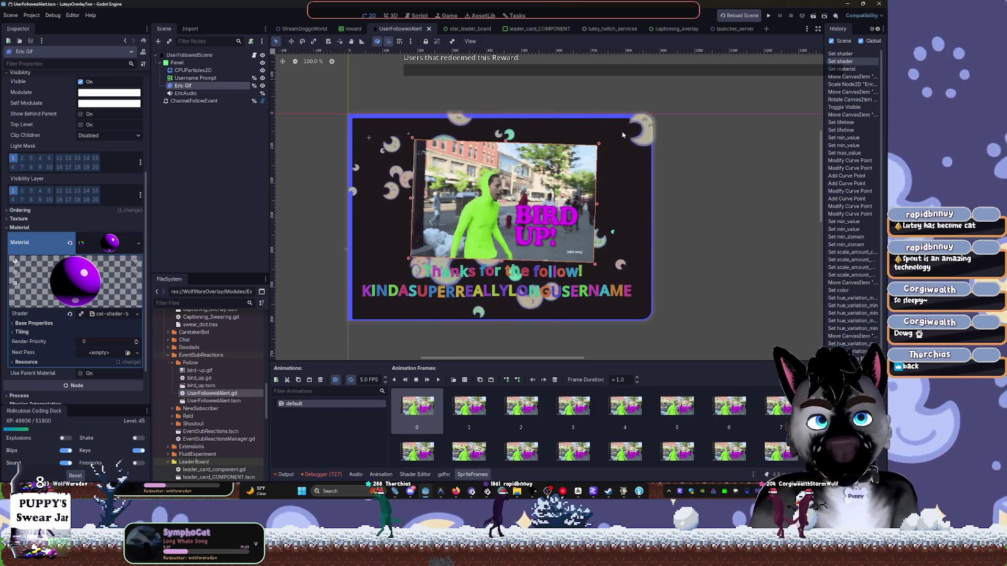
# Look over star_leader_board, leader_card_COMPONENT and the caption banner, ending on StreamDoggoWorld.
pyautogui.click(472, 31)
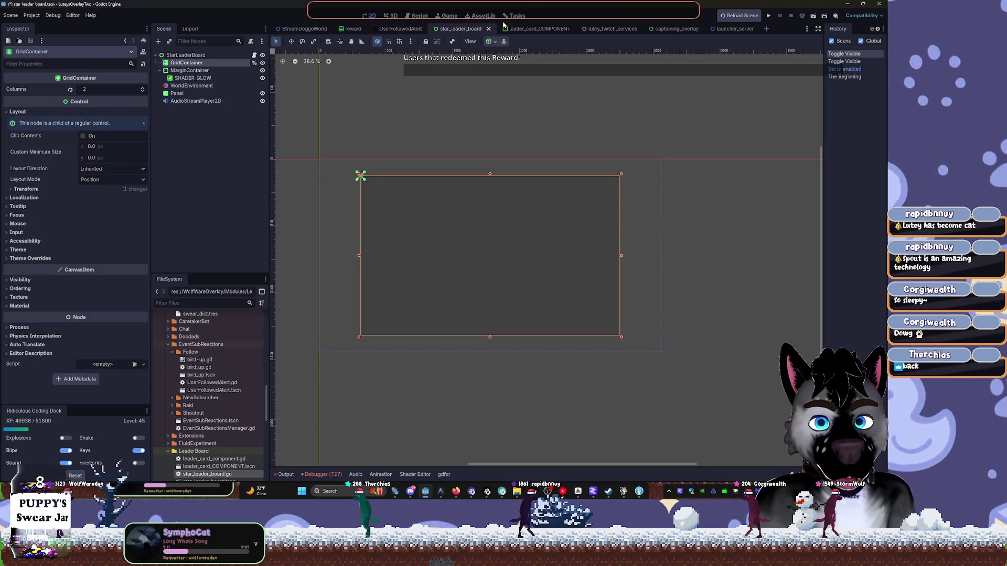
pyautogui.click(531, 29)
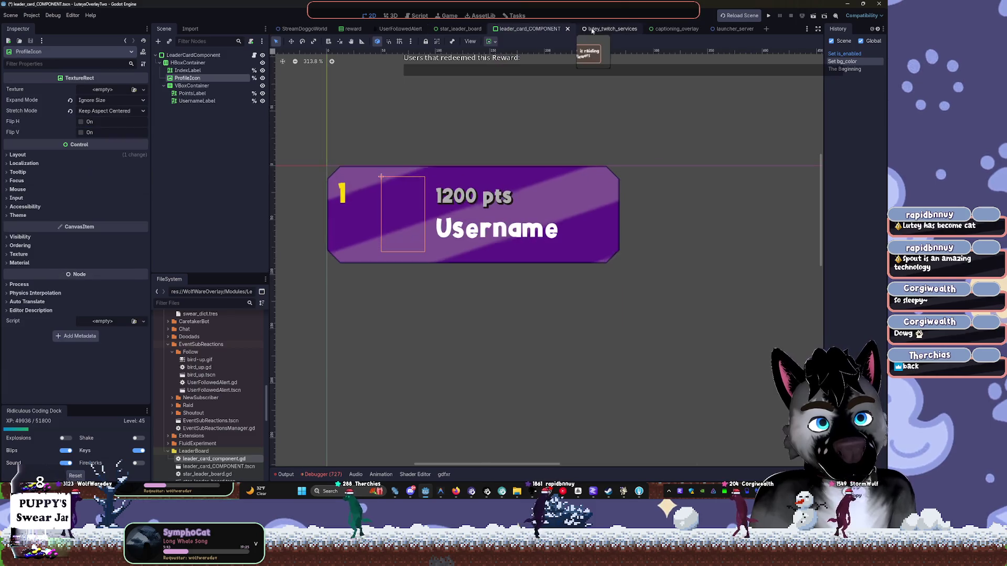
pyautogui.click(623, 30)
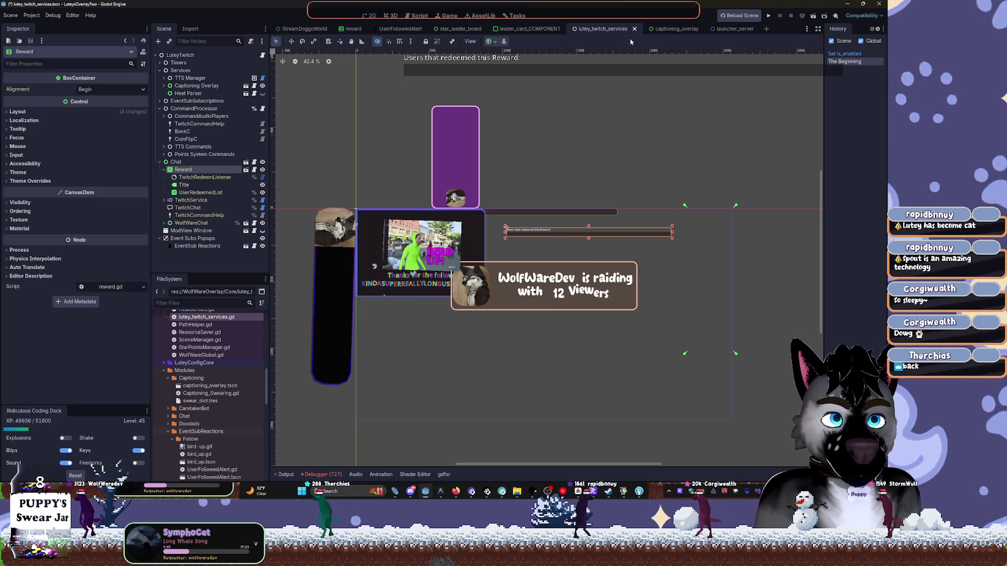
pyautogui.click(661, 28)
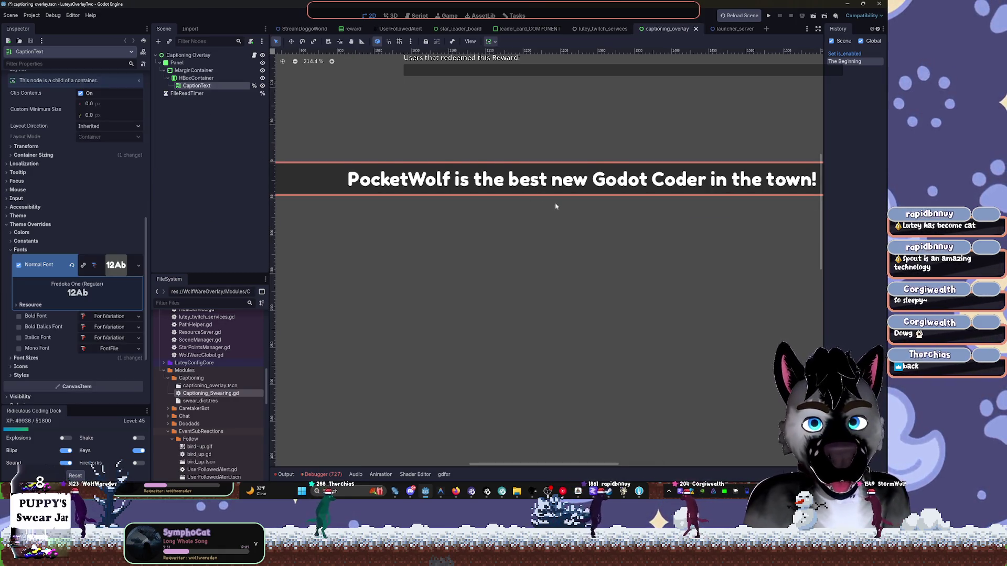
pyautogui.scroll(-15, 556, 206)
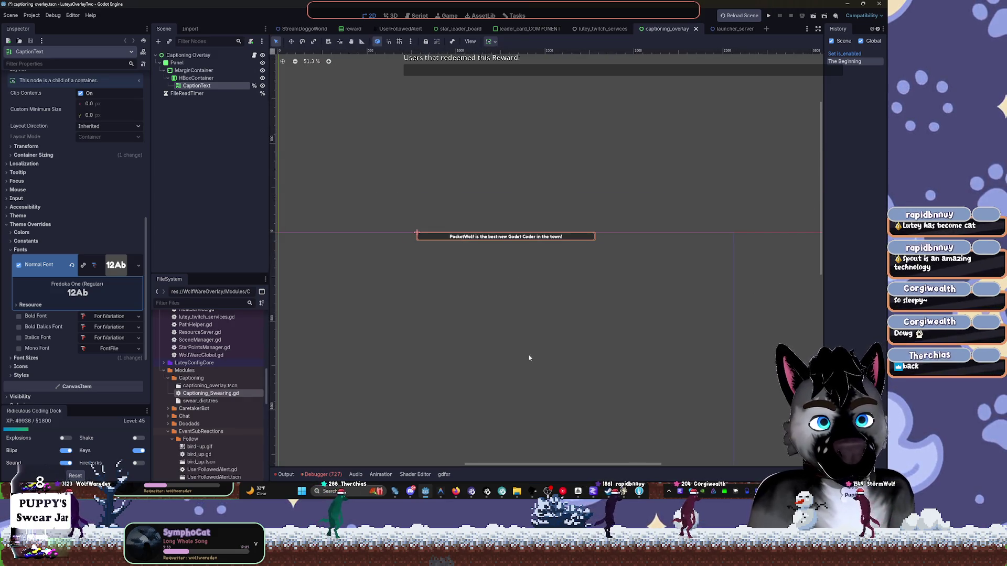
pyautogui.moveTo(529, 358); pyautogui.dragTo(570, 286)
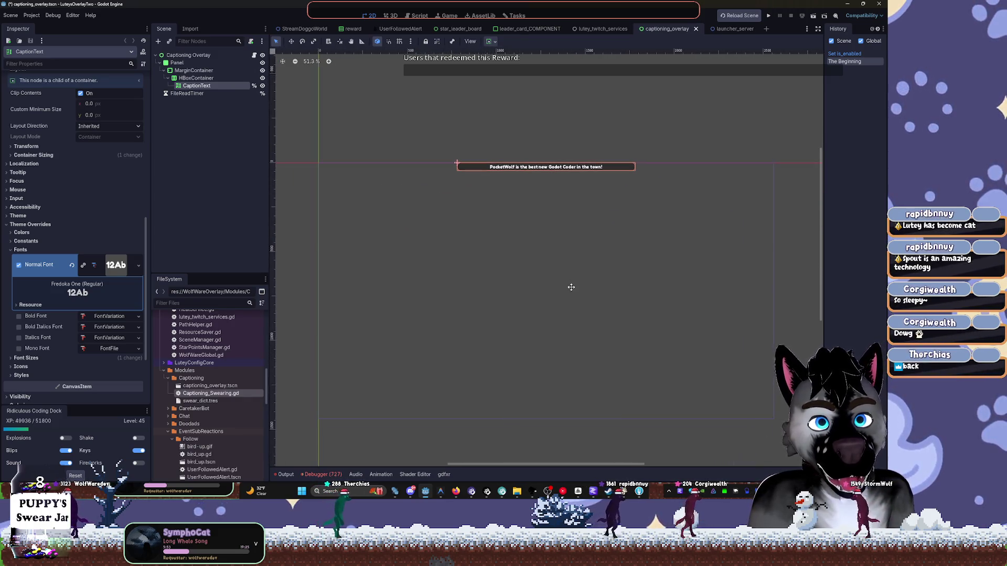
pyautogui.click(311, 29)
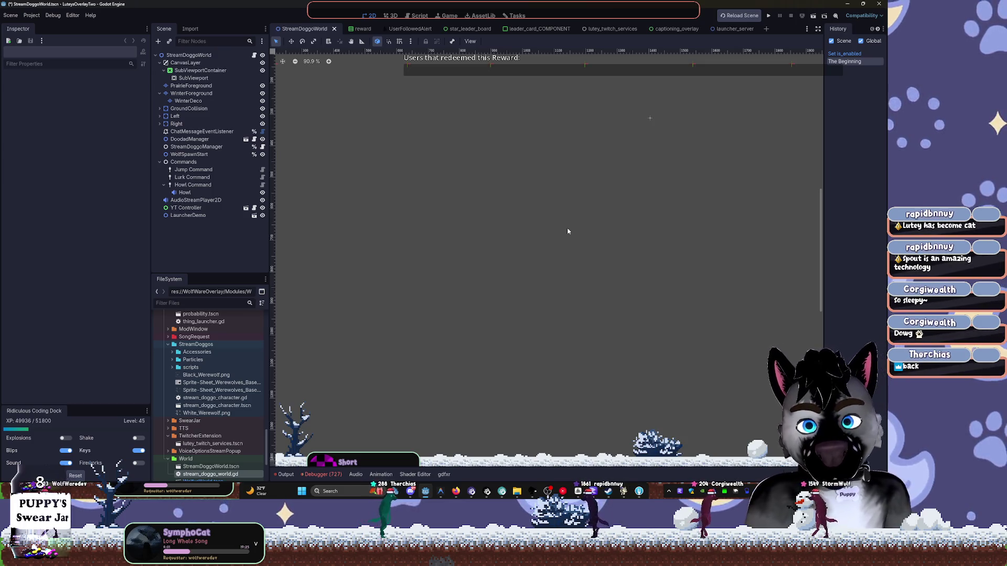
# Select Jump Command to see its 'jump' chat command and 'Make your Doggo Jump!' description.
pyautogui.scroll(-3, 568, 231)
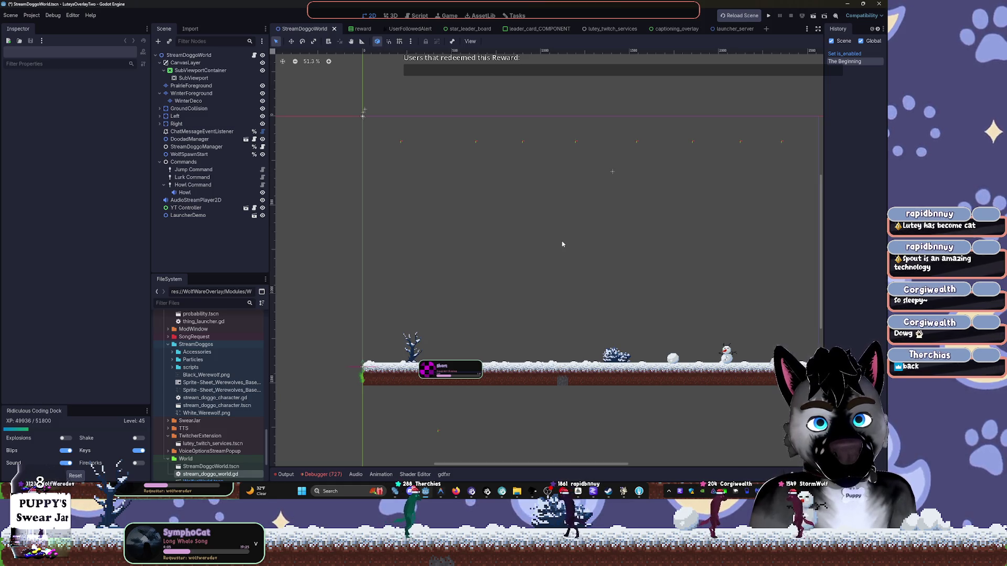
pyautogui.click(176, 171)
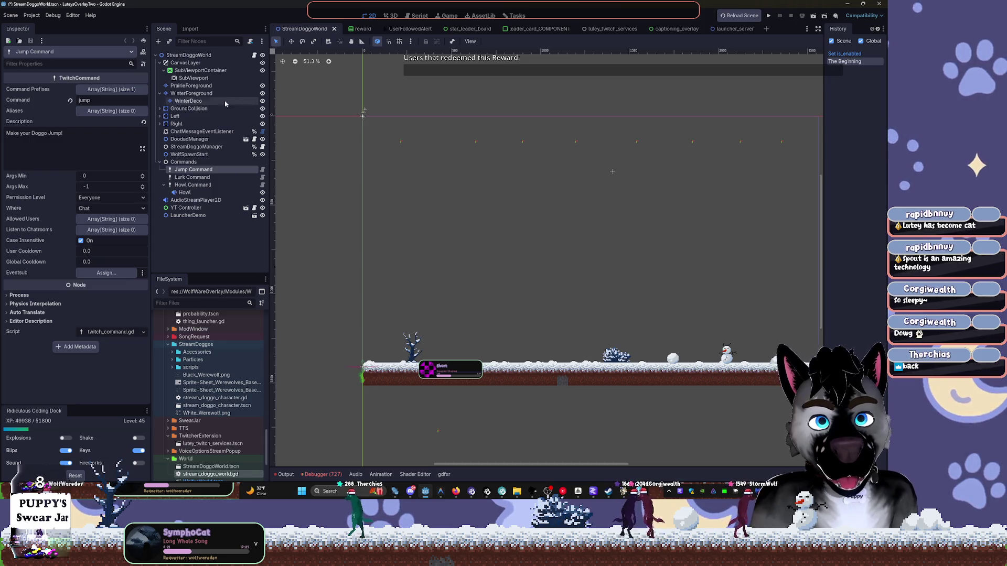
# Open the StreamDoggoWorld script, then step back to lutey_twitch_services.gd's TwitchService setup code.
pyautogui.click(255, 56)
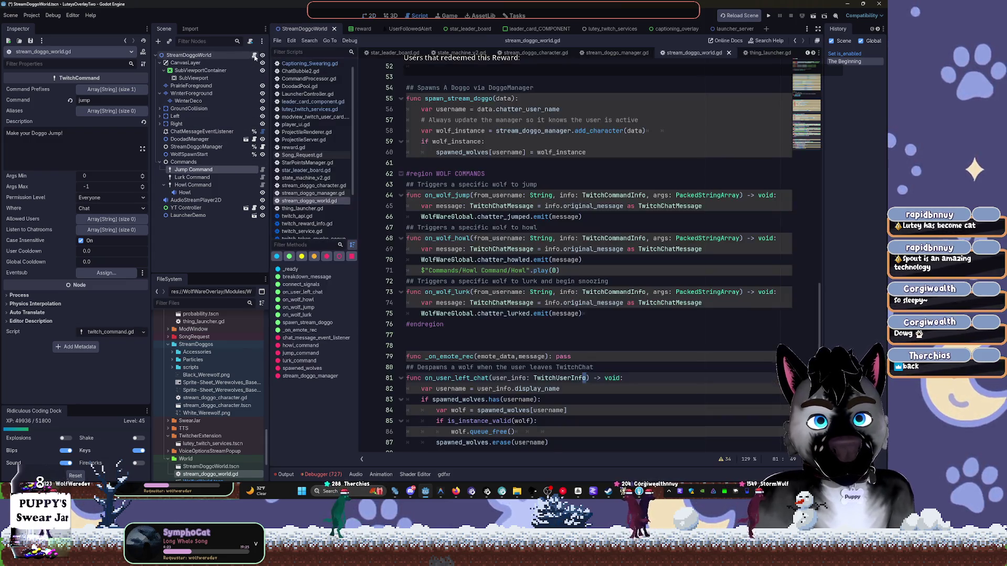
pyautogui.scroll(15, 479, 219)
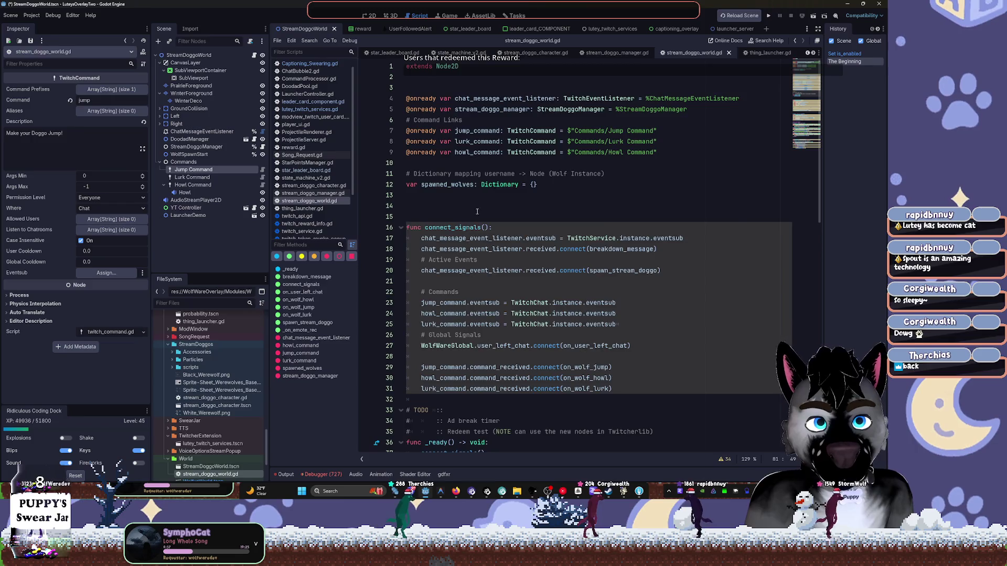
pyautogui.hotkey('alt', 'Left')
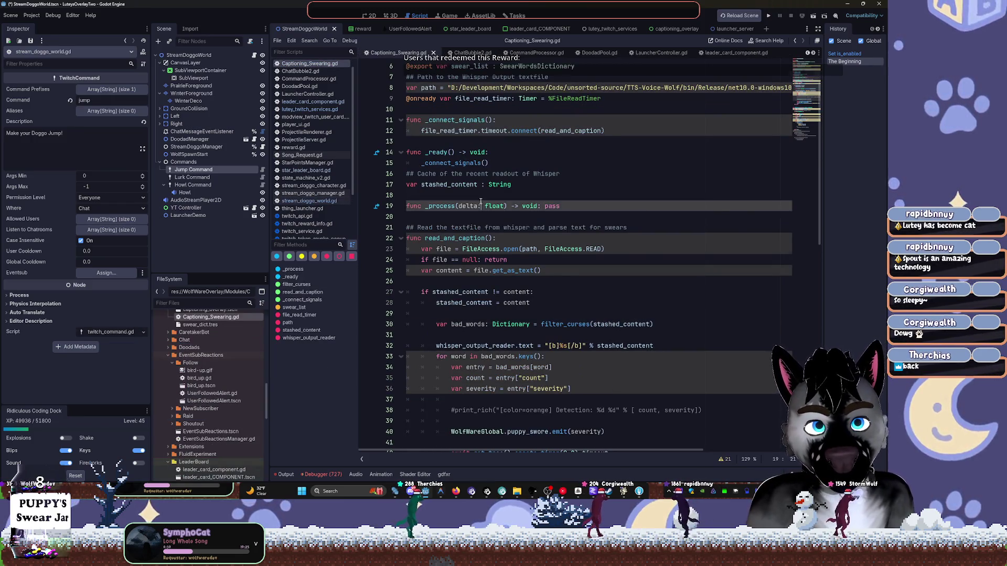
pyautogui.hotkey('alt', 'Left')
pyautogui.hotkey('alt', 'Left')
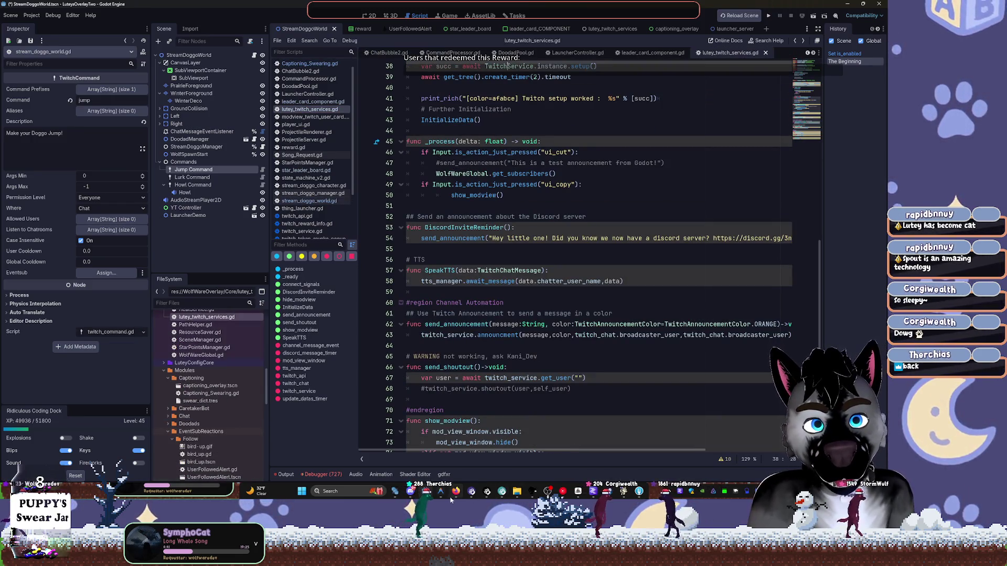
pyautogui.hotkey('alt', 'Left')
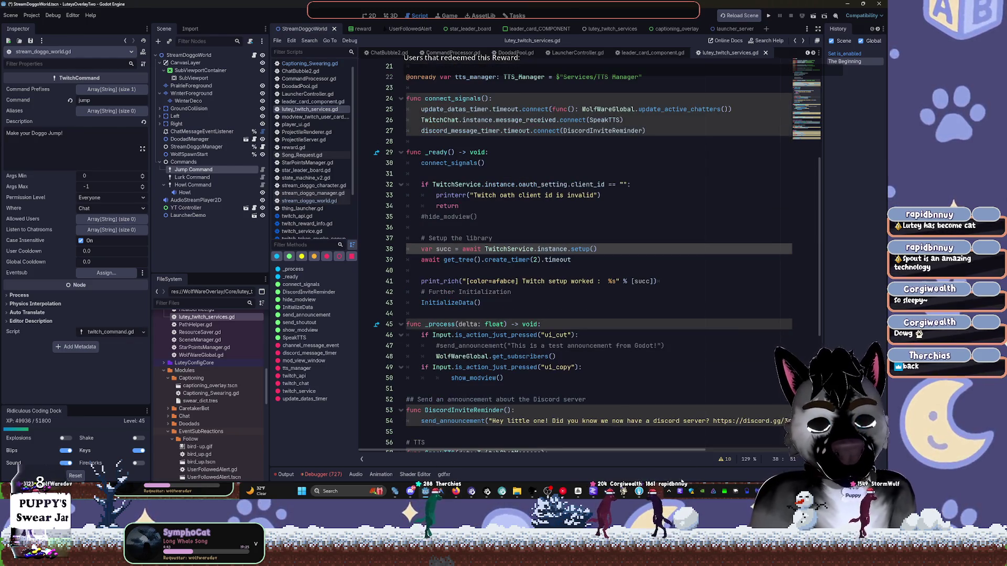
pyautogui.moveTo(639, 492)
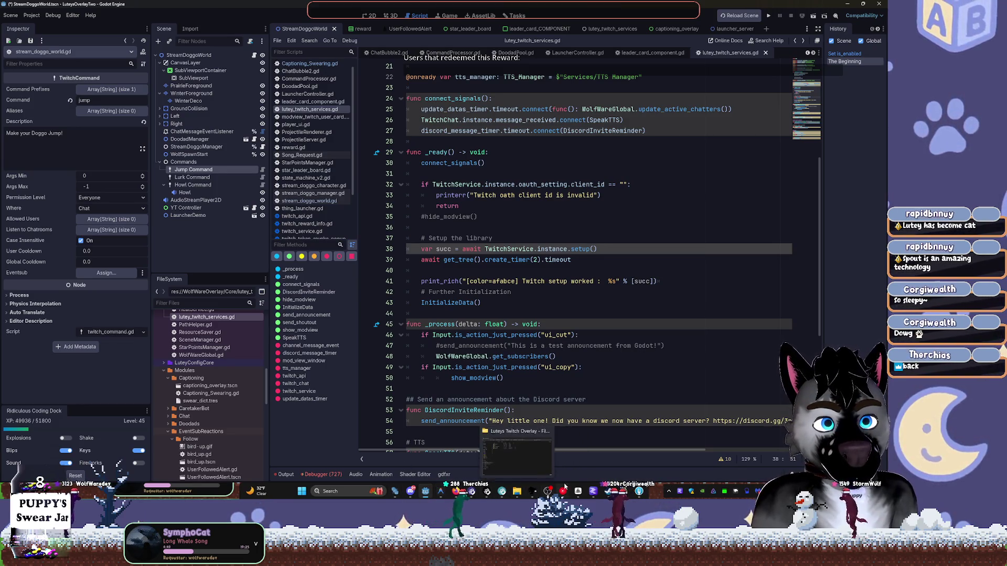
# Add a 'Commands [Twitch Only]' item below OBS | Stream Related Scenes in Mod Category.
pyautogui.click(533, 492)
pyautogui.click(514, 308)
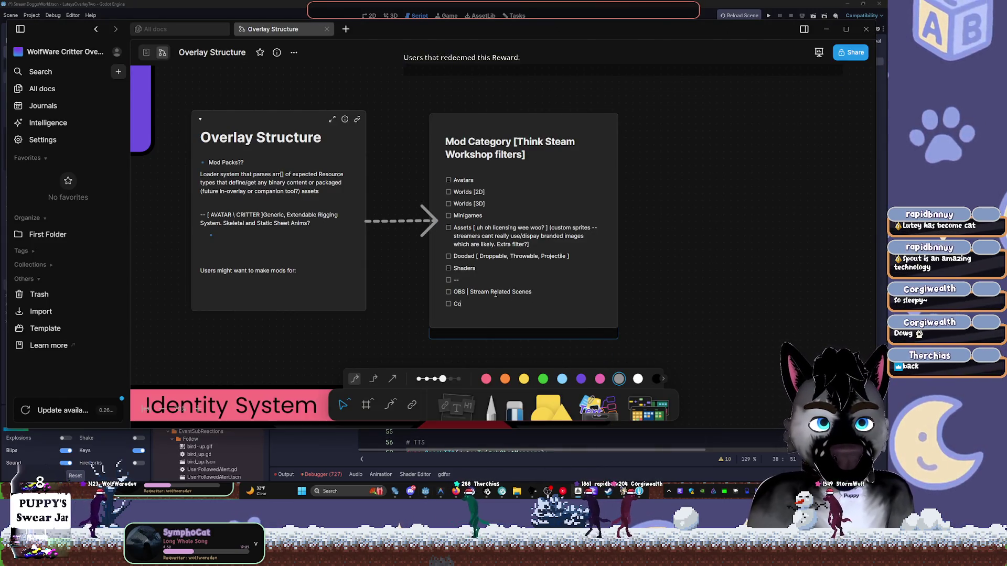
pyautogui.write('Commands ')
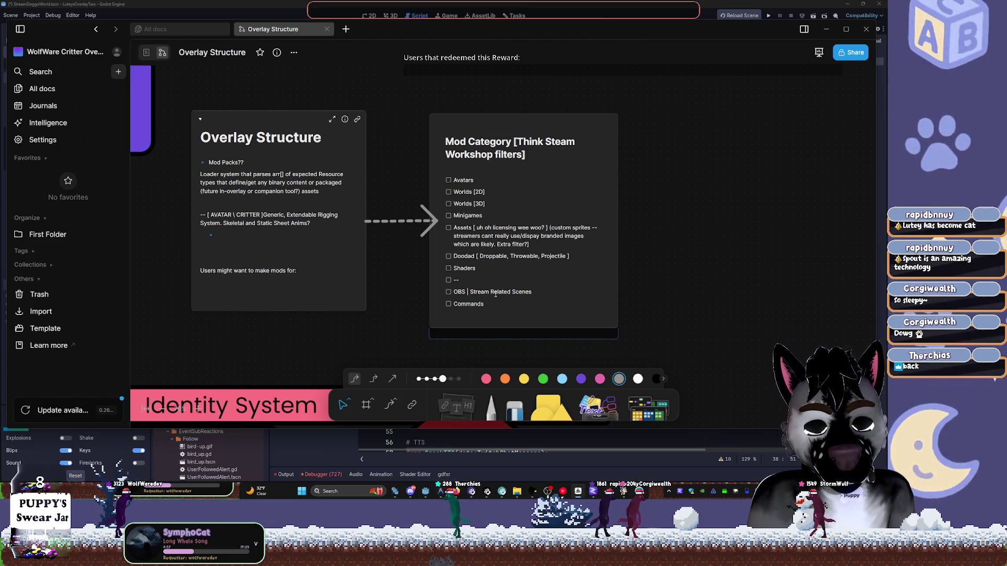
pyautogui.write('[Twitch Only')
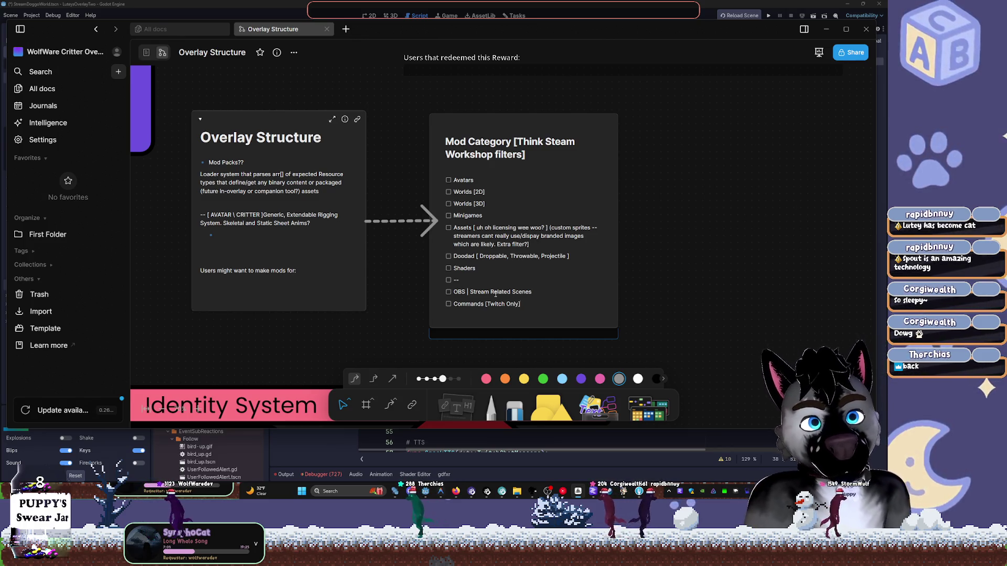
pyautogui.click(717, 242)
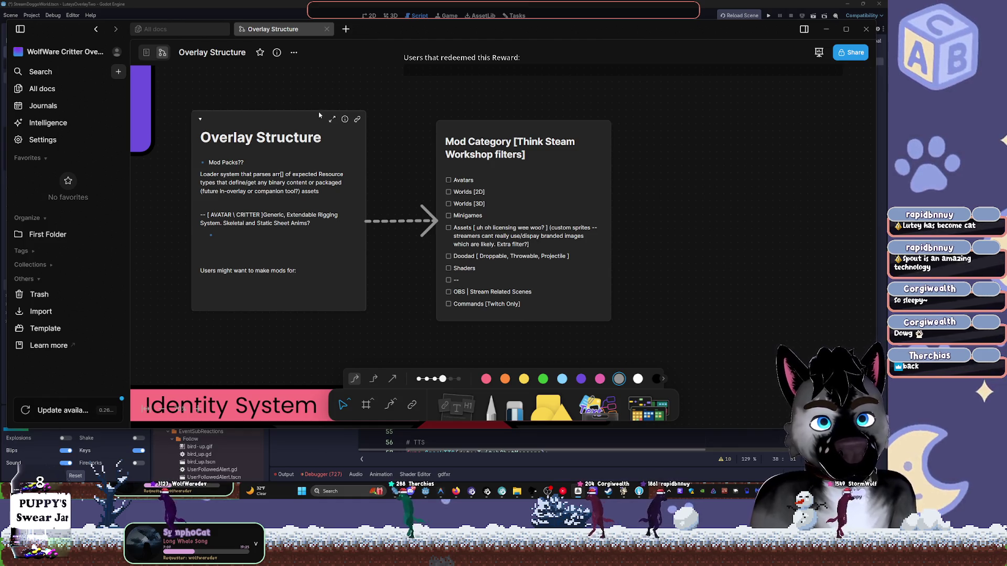
# Drag the Overlay Structure note slightly left and down on the canvas.
pyautogui.moveTo(319, 114); pyautogui.dragTo(295, 145)
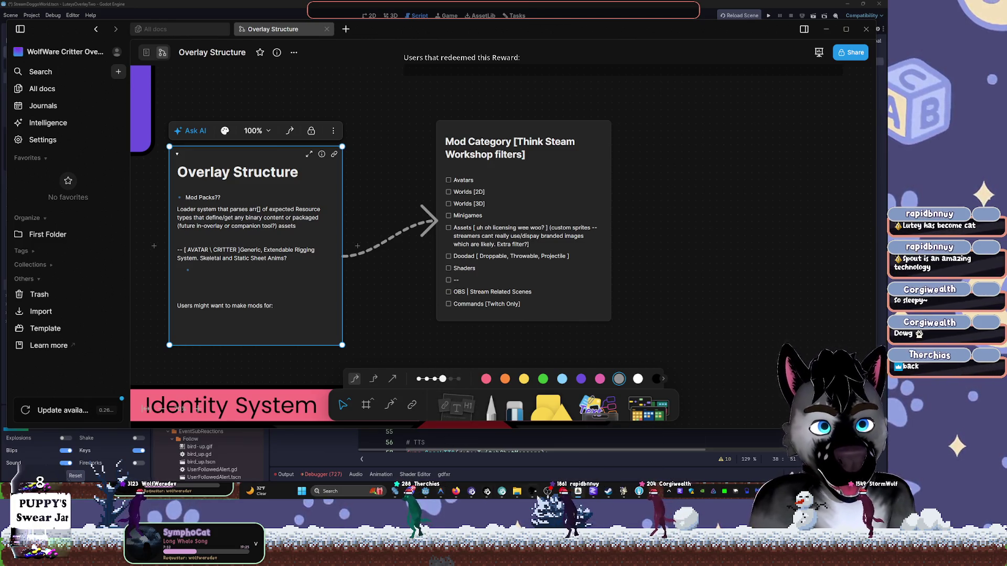
pyautogui.moveTo(409, 496)
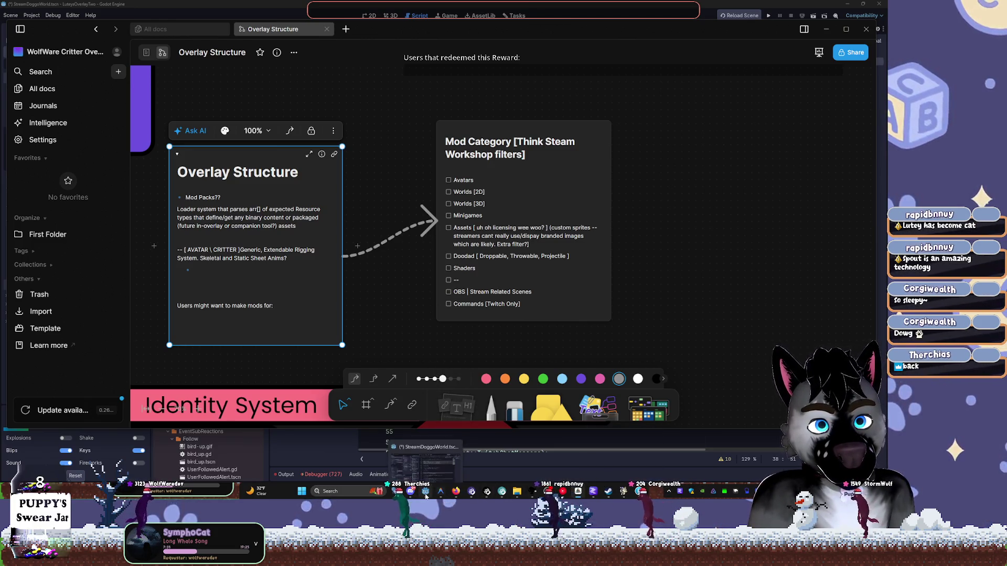
pyautogui.moveTo(502, 492)
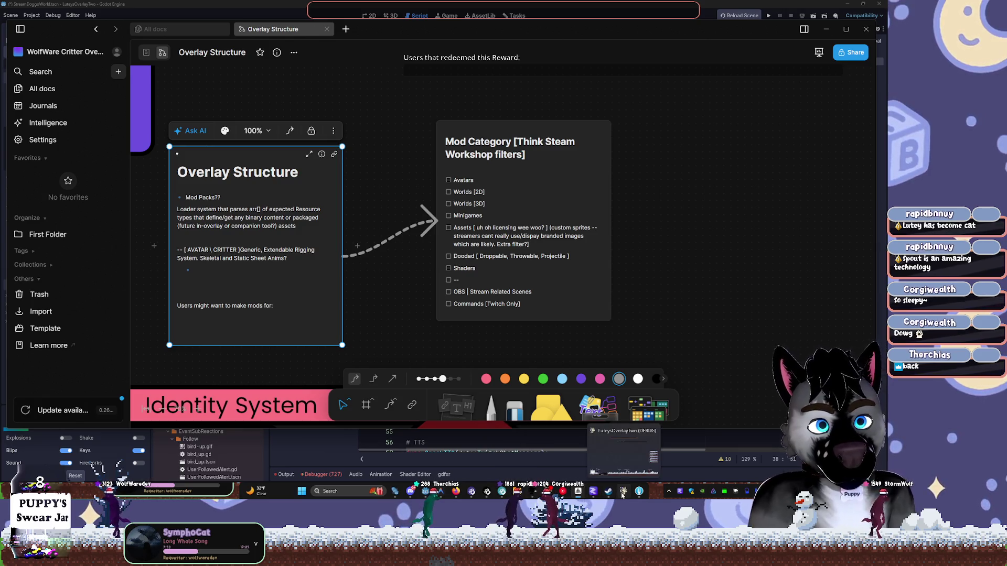
pyautogui.moveTo(471, 491)
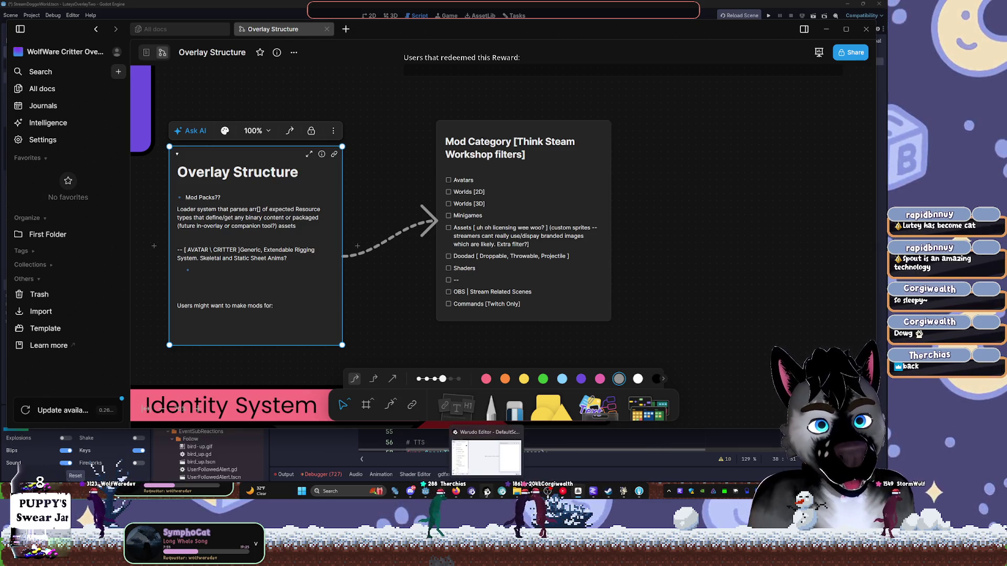
pyautogui.click(468, 444)
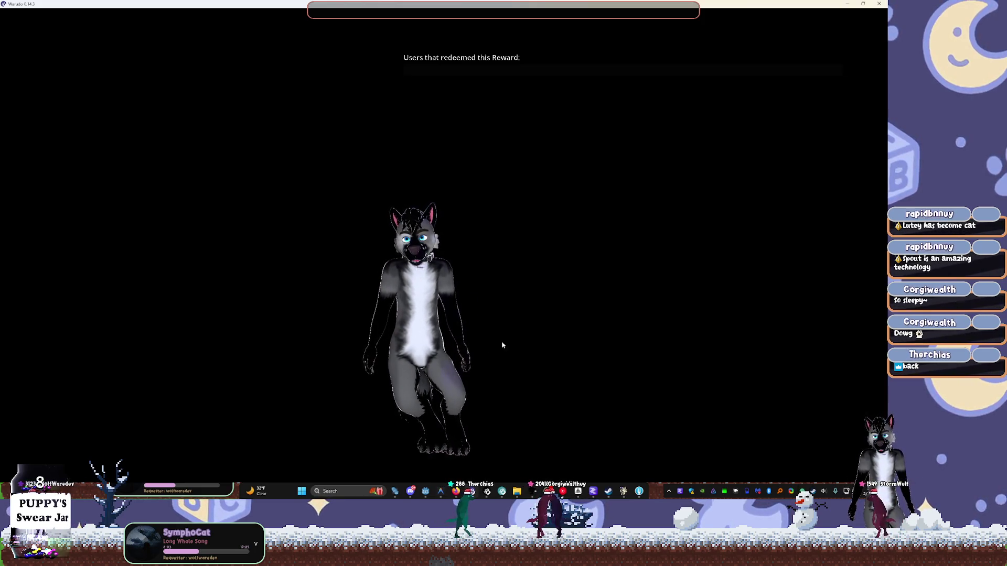
pyautogui.click(863, 5)
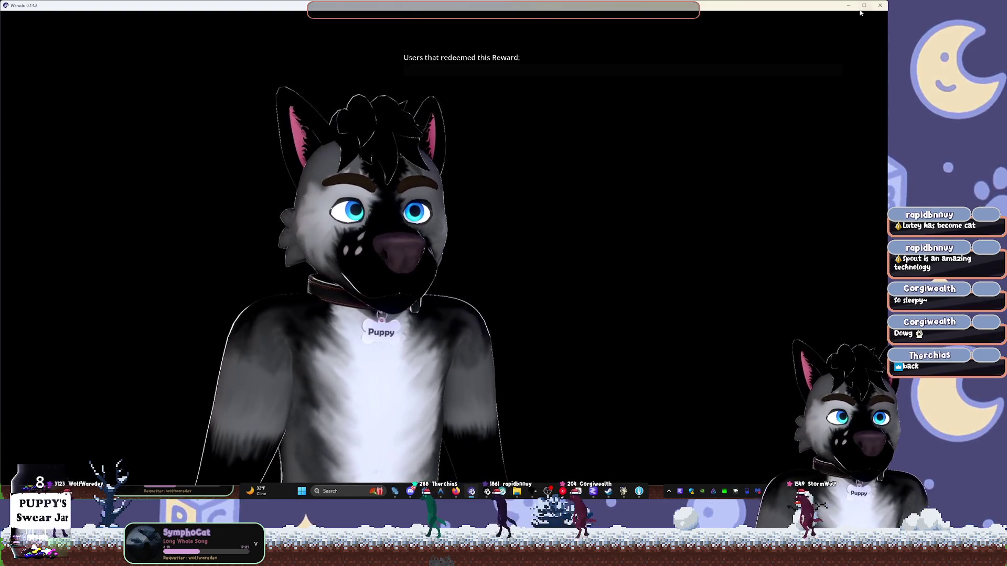
pyautogui.hotkey('alt', 'Tab')
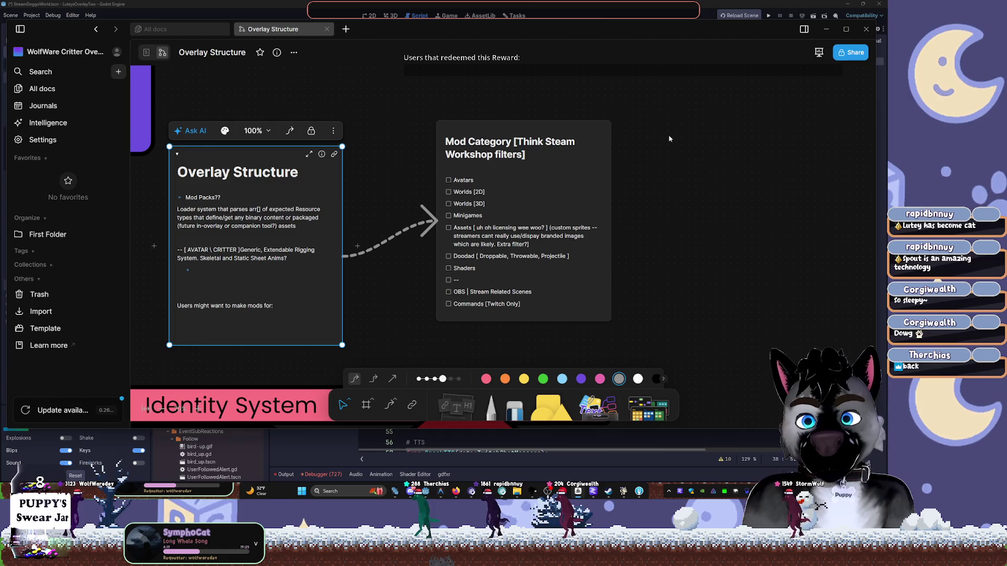
# Back in Godot, collapse example, expand Mods/Winter_Update, and show StreamDoggoWorld in 2D.
pyautogui.click(624, 3)
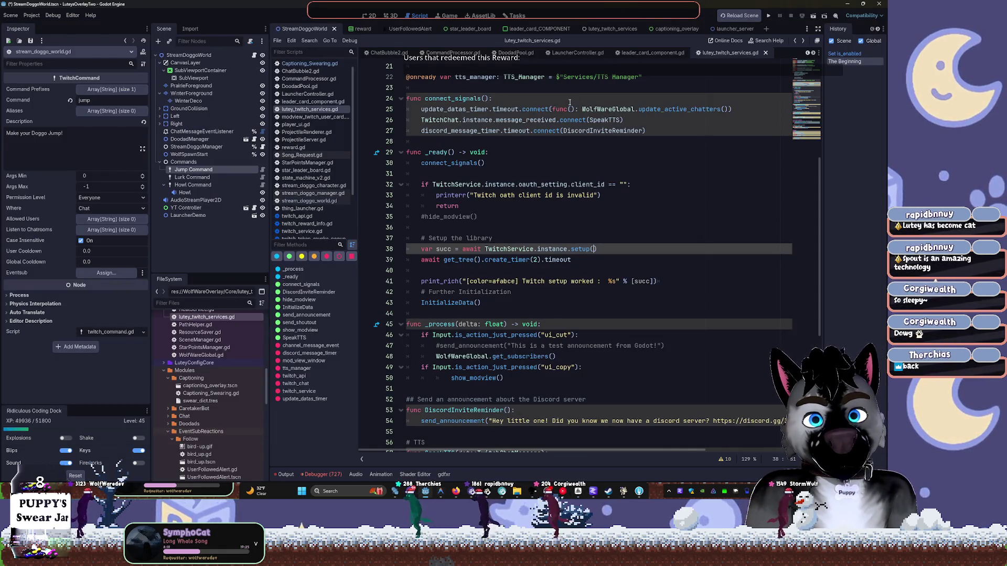
pyautogui.scroll(3, 224, 354)
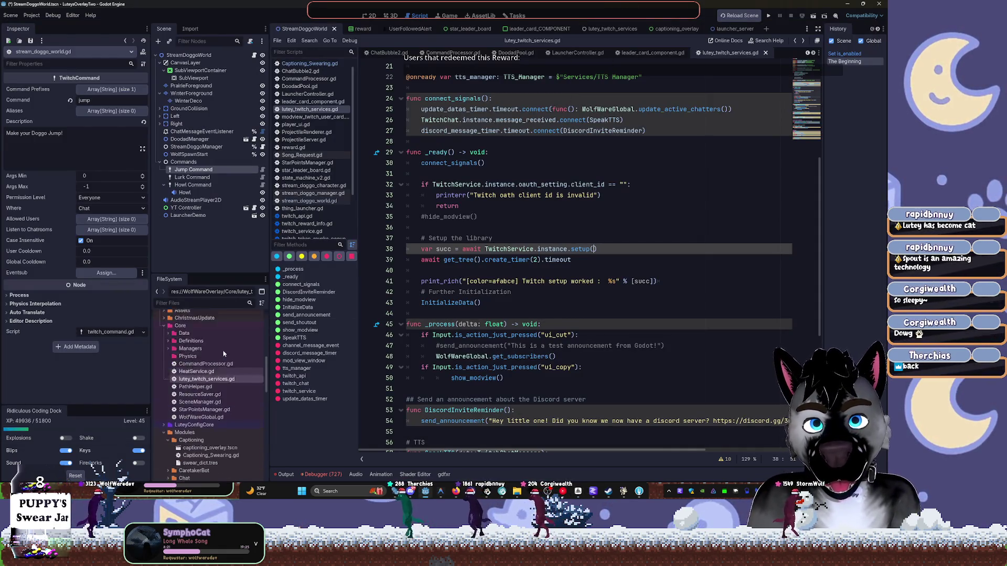
pyautogui.scroll(10, 224, 354)
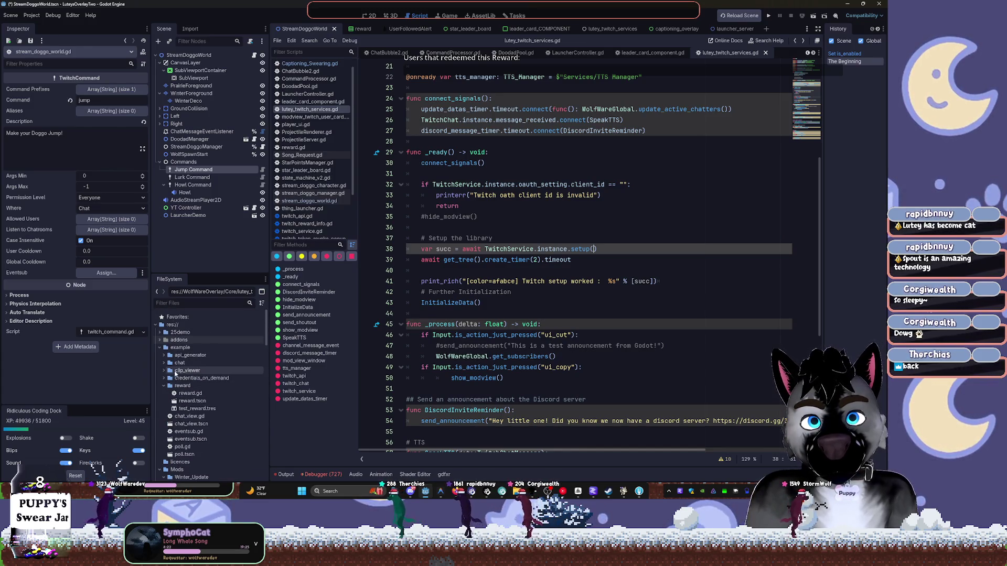
pyautogui.click(160, 347)
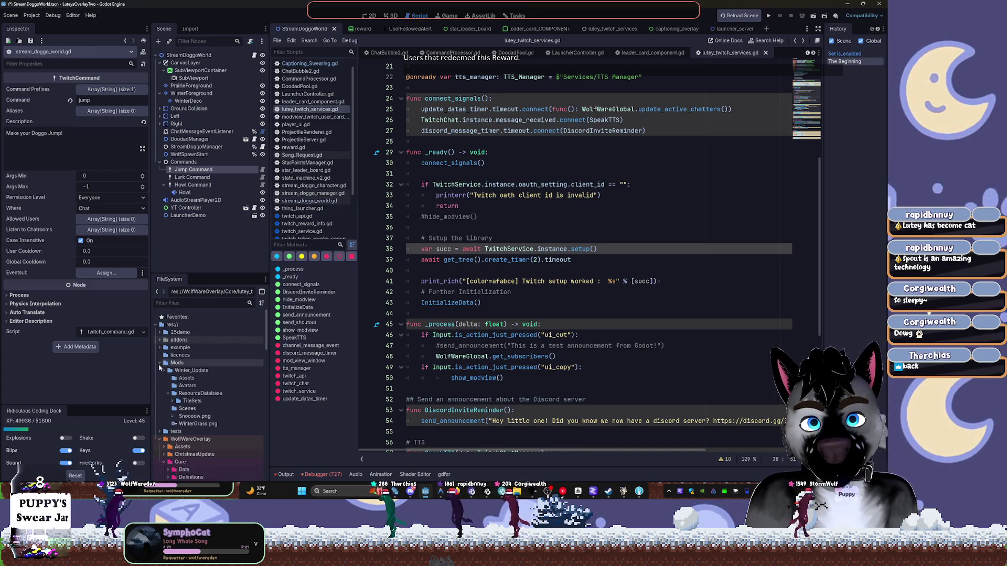
pyautogui.click(163, 371)
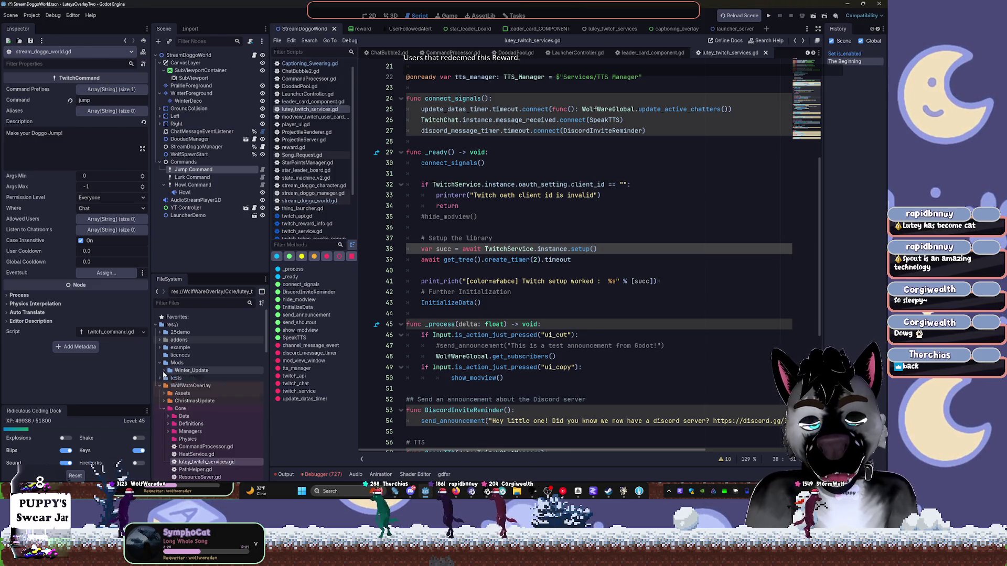
pyautogui.click(166, 371)
pyautogui.click(167, 371)
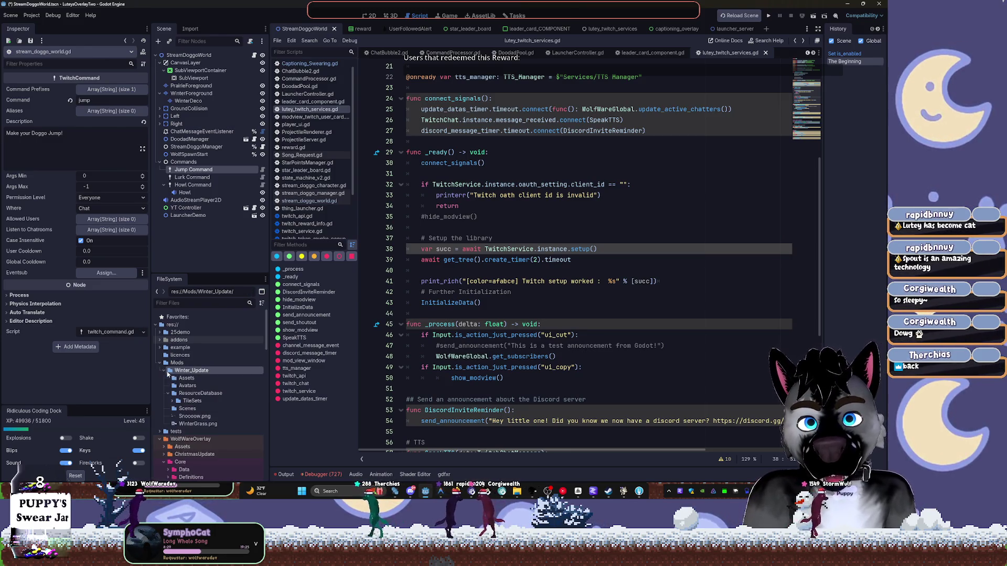
pyautogui.moveTo(267, 328)
pyautogui.mouseDown()
pyautogui.moveTo(268, 435)
pyautogui.moveTo(250, 478)
pyautogui.mouseUp()
pyautogui.scroll(10, 222, 466)
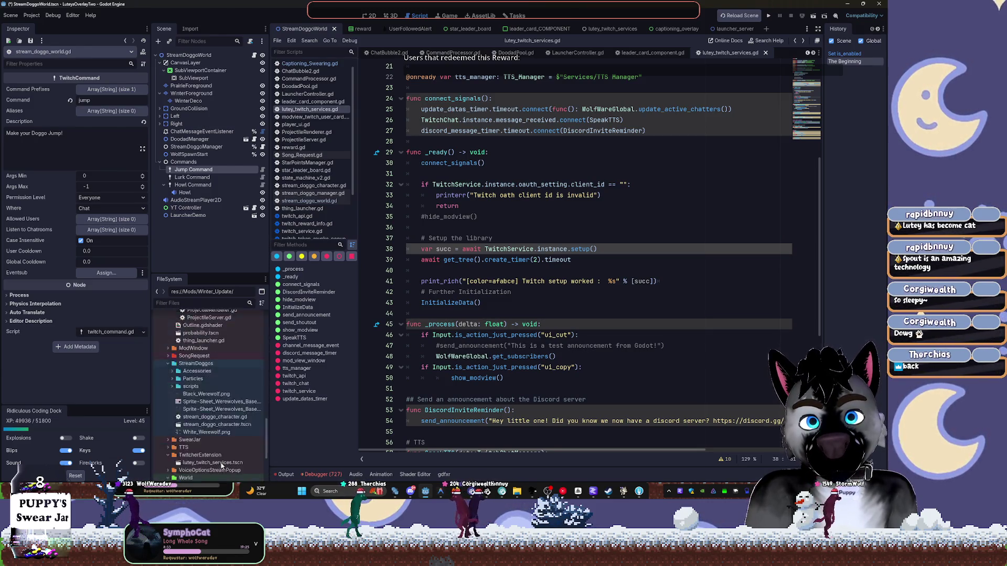
pyautogui.click(366, 17)
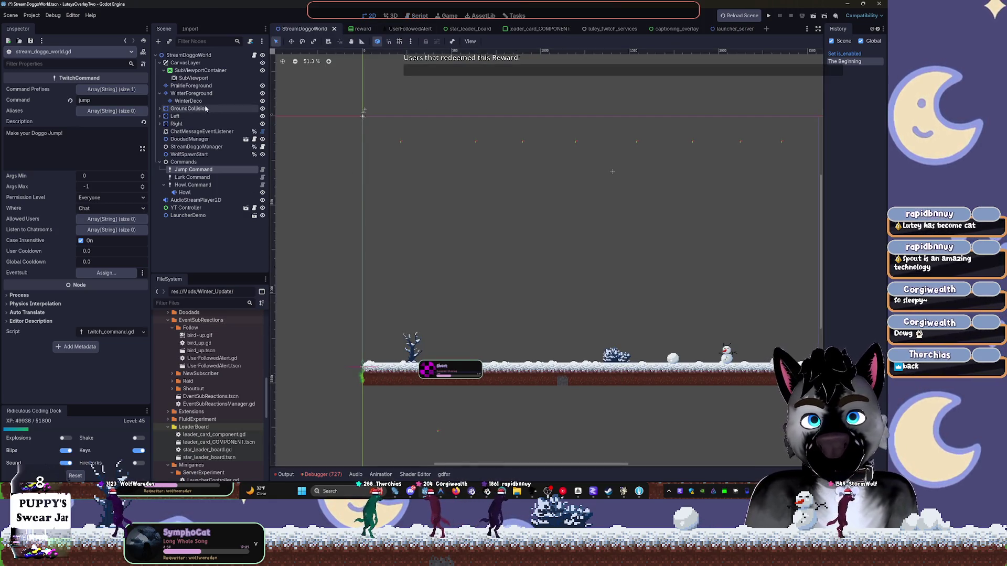
# Save WinterForeground as winter_foreground.tscn in Winter_Update/TileSets, then save StreamDoggoWorld.
pyautogui.click(193, 93)
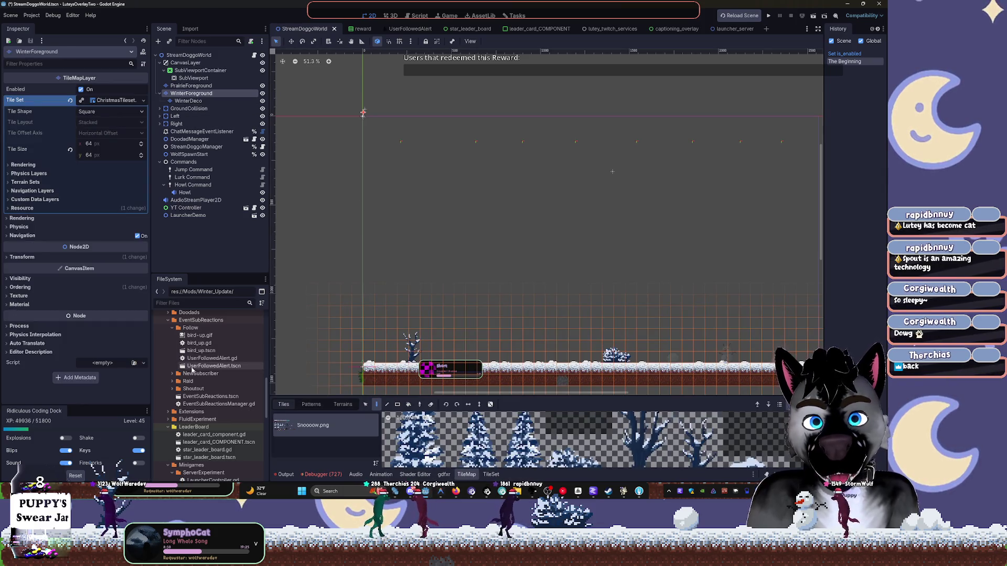
pyautogui.scroll(10, 179, 336)
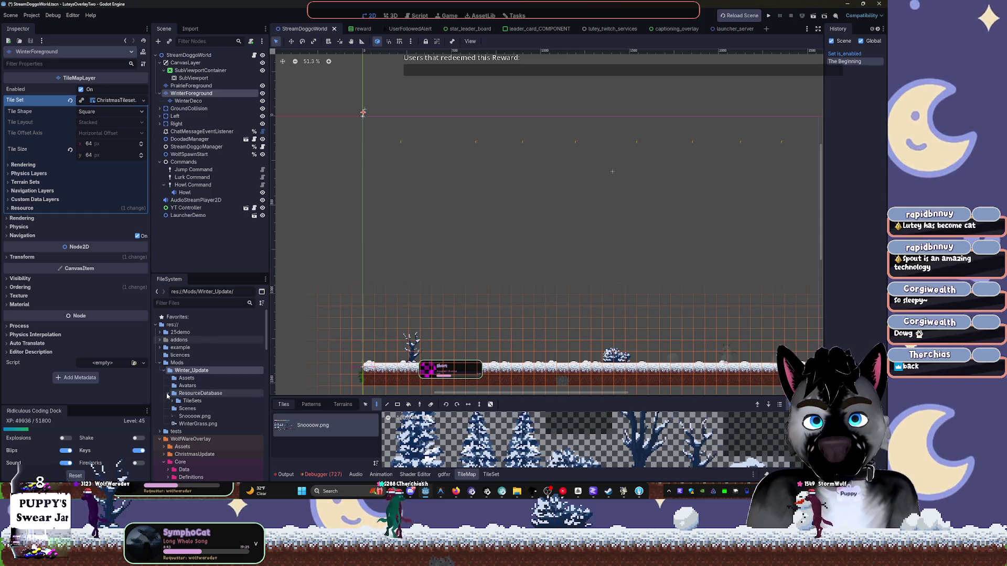
pyautogui.click(174, 400)
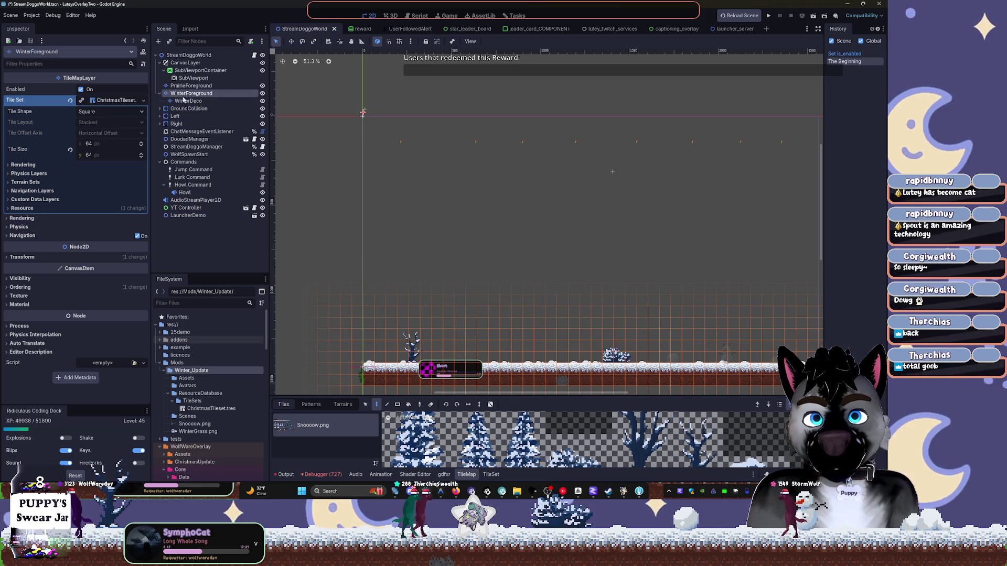
pyautogui.moveTo(183, 97); pyautogui.dragTo(199, 401)
pyautogui.click(399, 349)
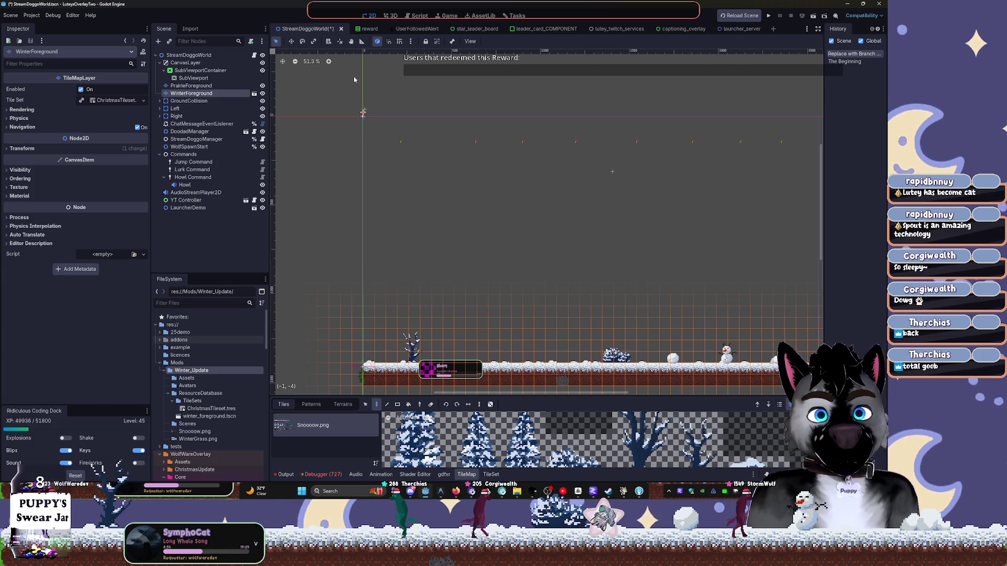
pyautogui.hotkey('ctrl', 's')
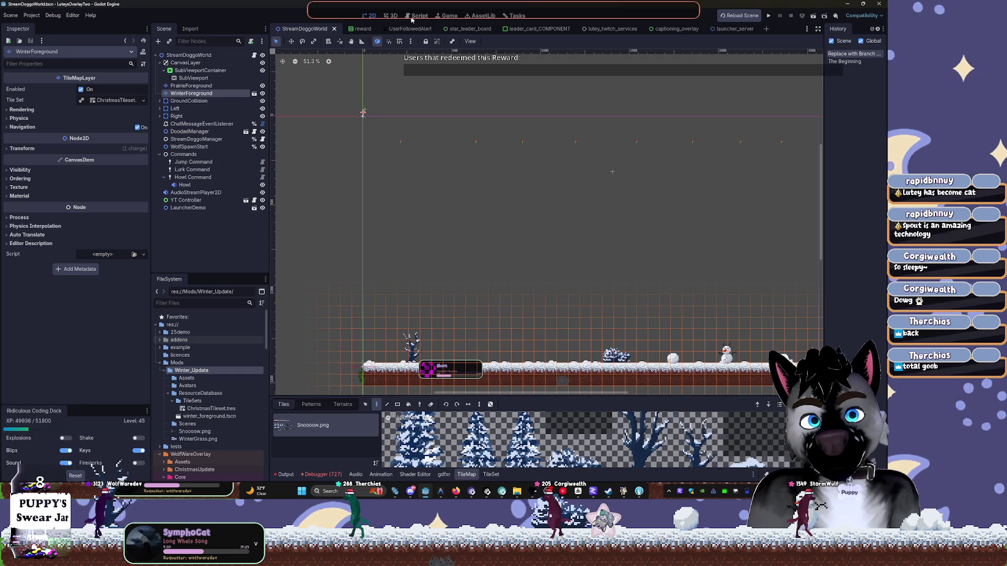
pyautogui.click(412, 20)
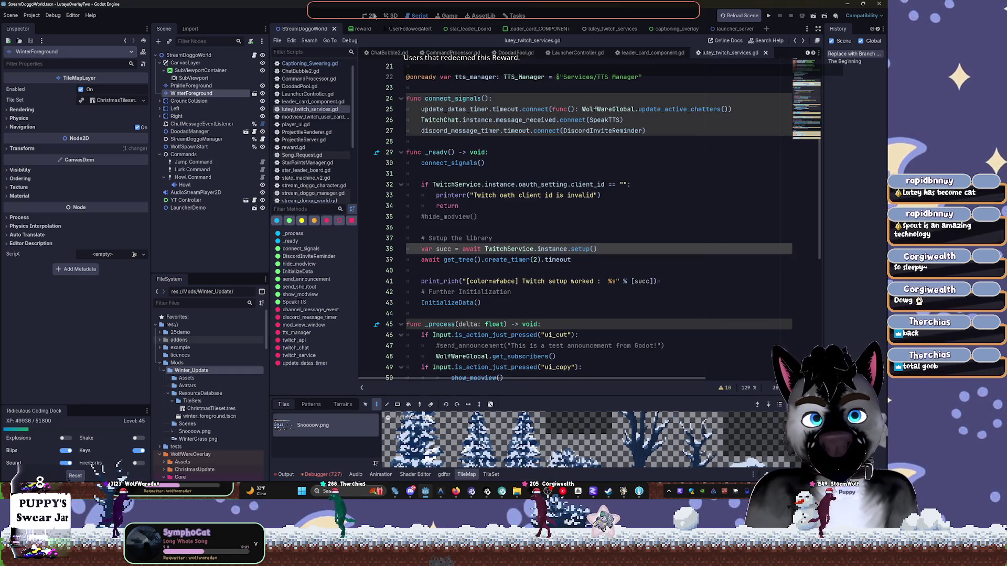
# Load woop_sfx.sfxr from the bottom of the FileSystem dock into the gdfxr sound editor.
pyautogui.click(603, 29)
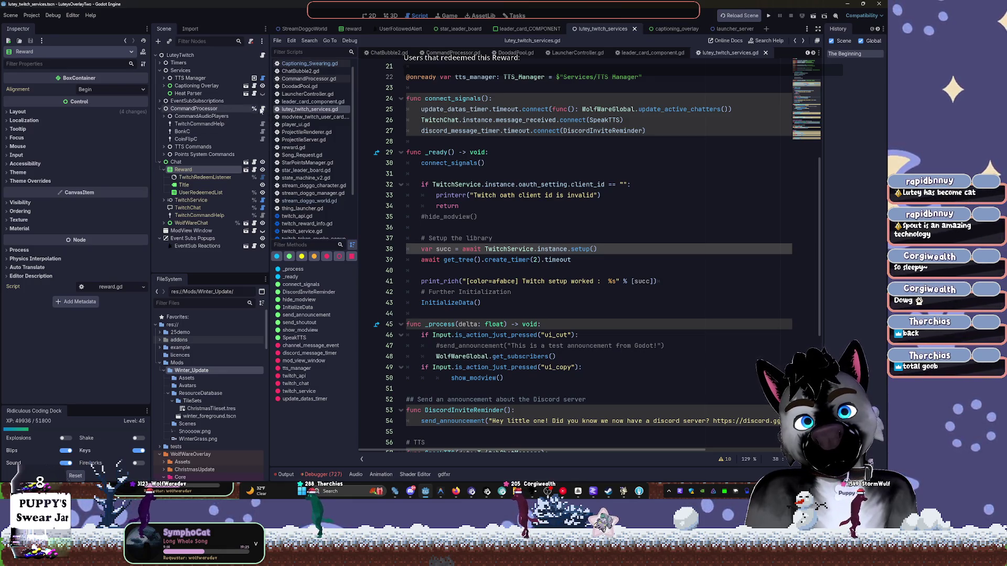
pyautogui.scroll(-5, 265, 357)
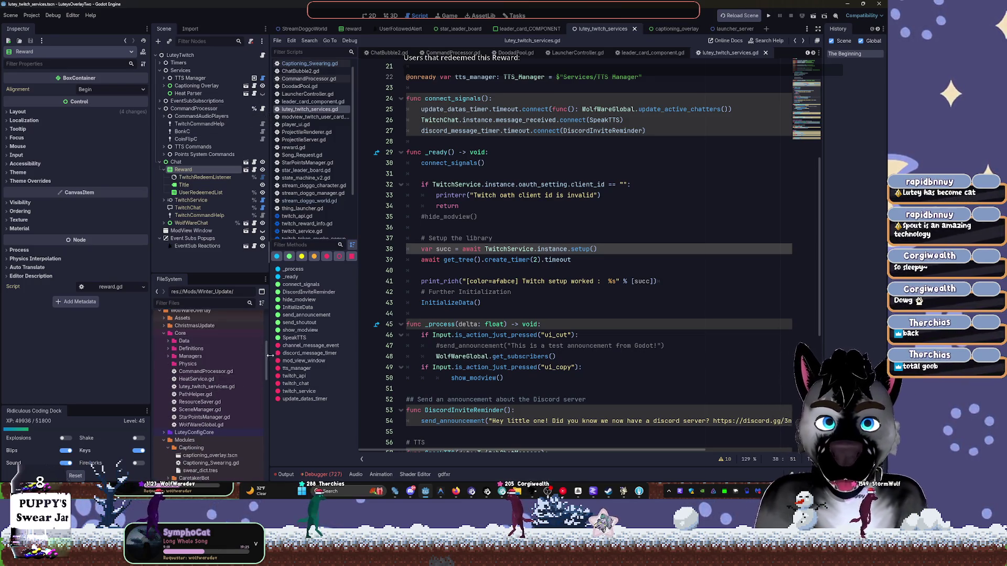
pyautogui.scroll(-10, 220, 394)
pyautogui.click(210, 475)
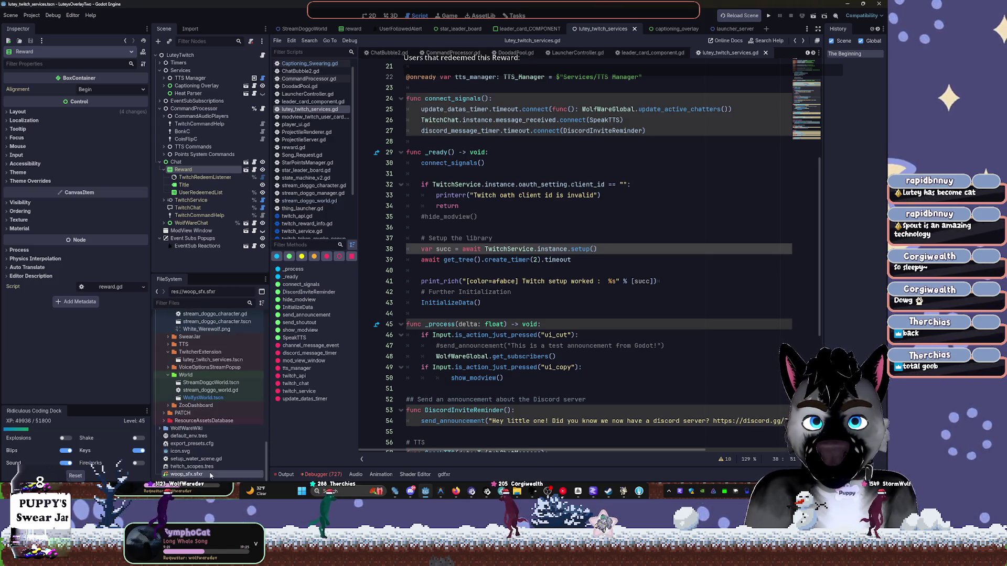
pyautogui.doubleClick(209, 475)
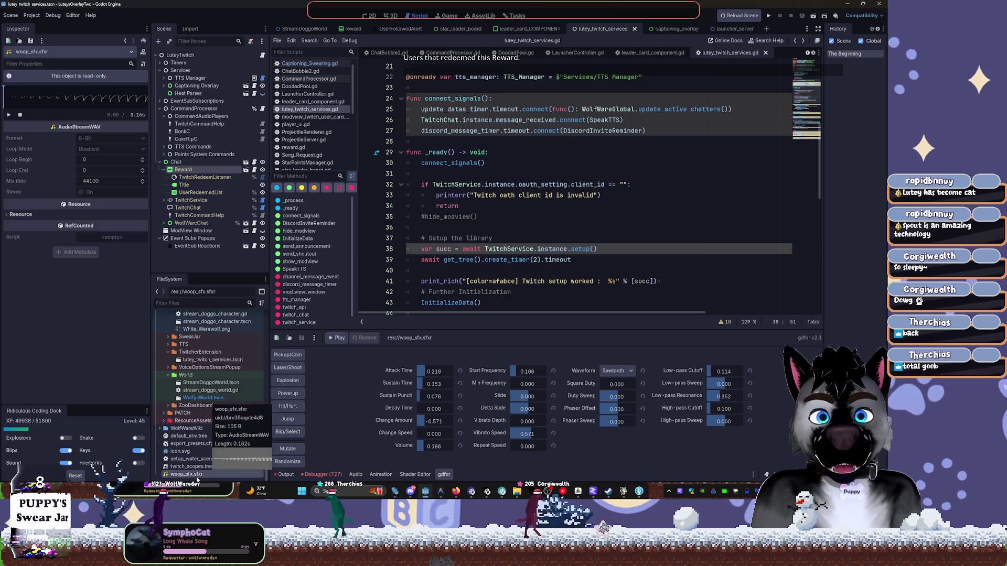
# Rename woop_sfx.sfxr to Leaderboard_Populate_SFX.sfxr in the FileSystem dock.
pyautogui.click(219, 466)
pyautogui.press('F2')
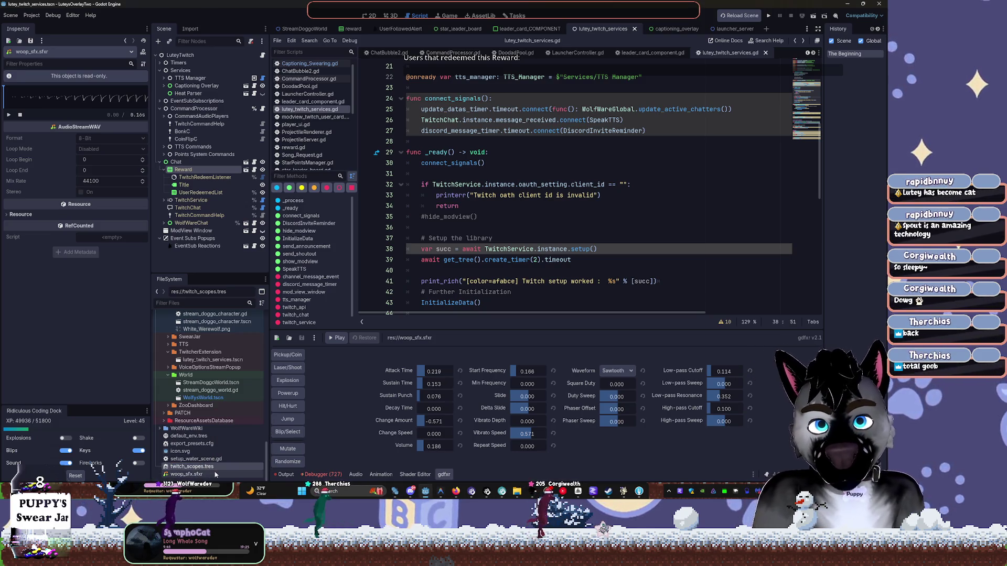
pyautogui.click(215, 474)
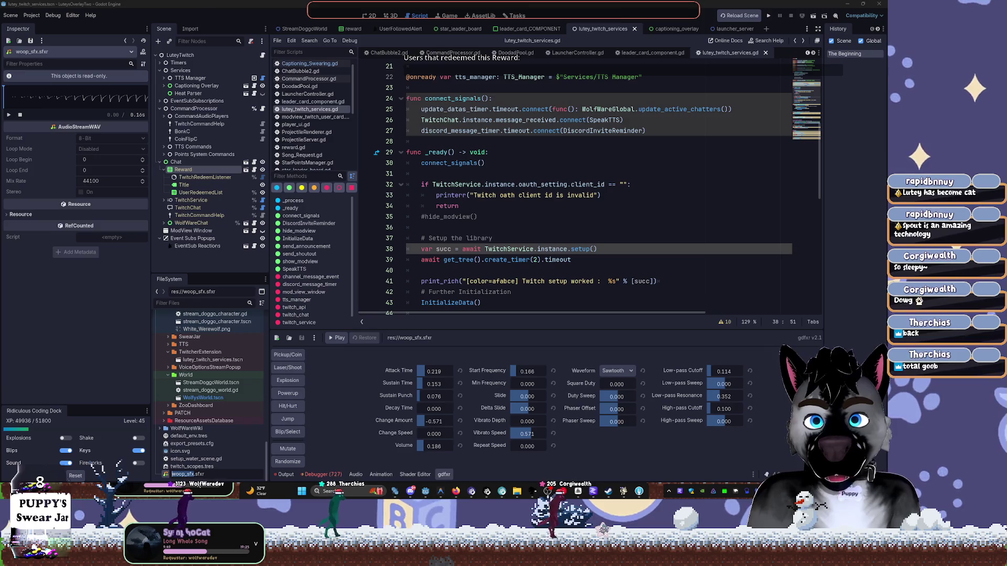
pyautogui.write('La')
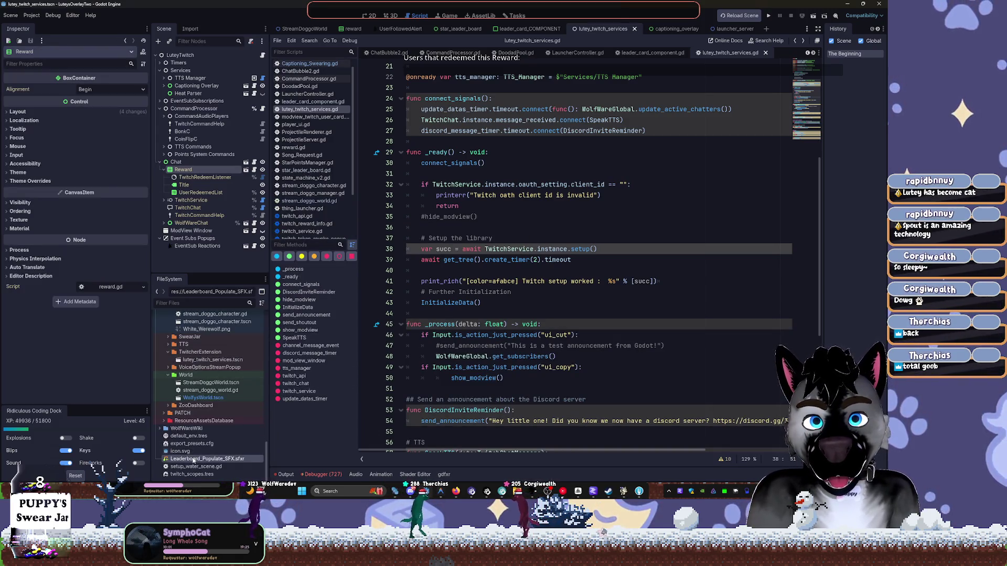
# Drag Leaderboard_Populate_SFX.sfxr onto Sounds/SFX and confirm the move.
pyautogui.moveTo(175, 460)
pyautogui.mouseDown()
pyautogui.moveTo(216, 308)
pyautogui.moveTo(184, 371)
pyautogui.moveTo(189, 448)
pyautogui.moveTo(190, 435)
pyautogui.moveTo(209, 479)
pyautogui.moveTo(204, 445)
pyautogui.mouseUp()
pyautogui.click(400, 261)
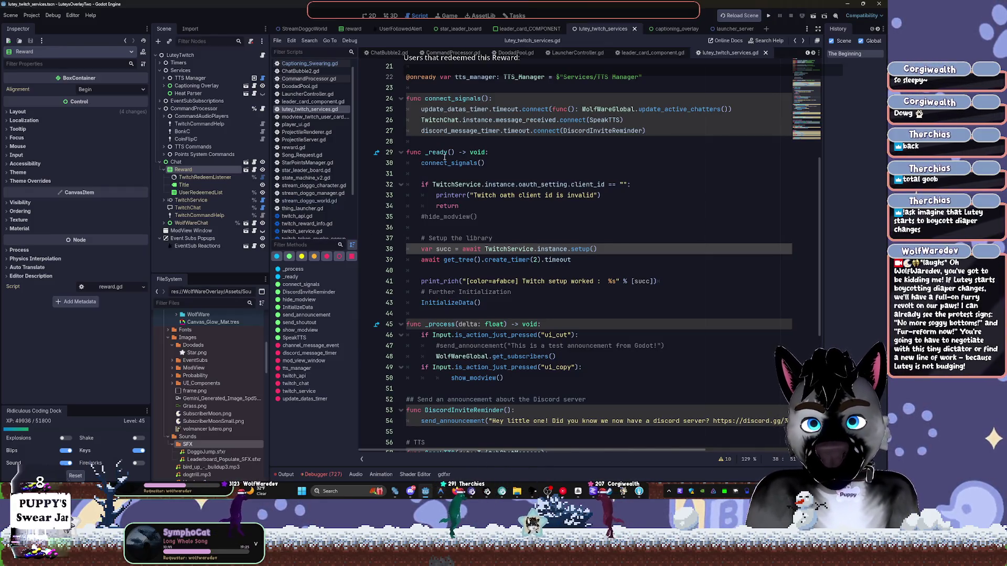
# Collapse the SFX folder and expand WolfWareWiki to select its Untitled.md note.
pyautogui.moveTo(445, 156)
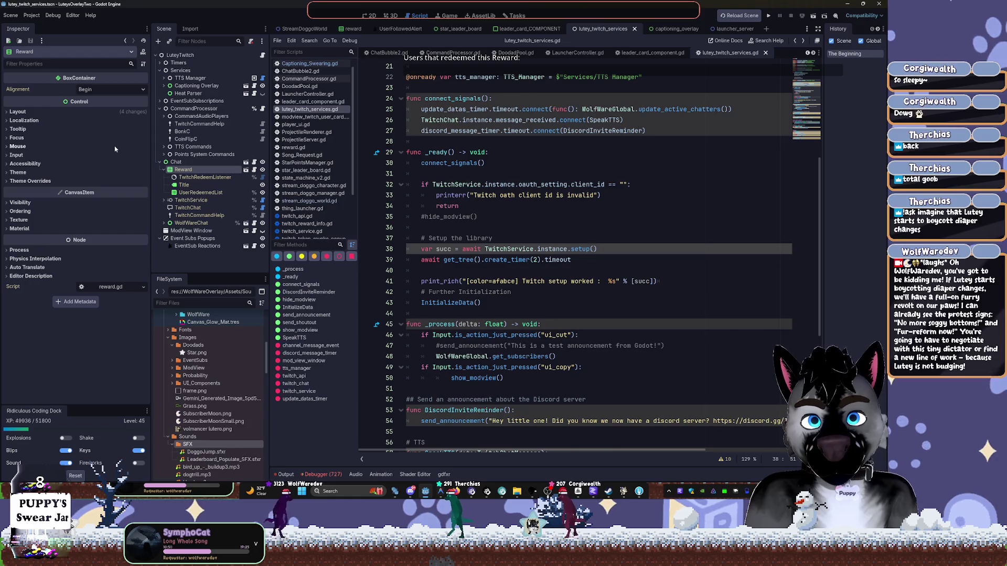
pyautogui.click(172, 444)
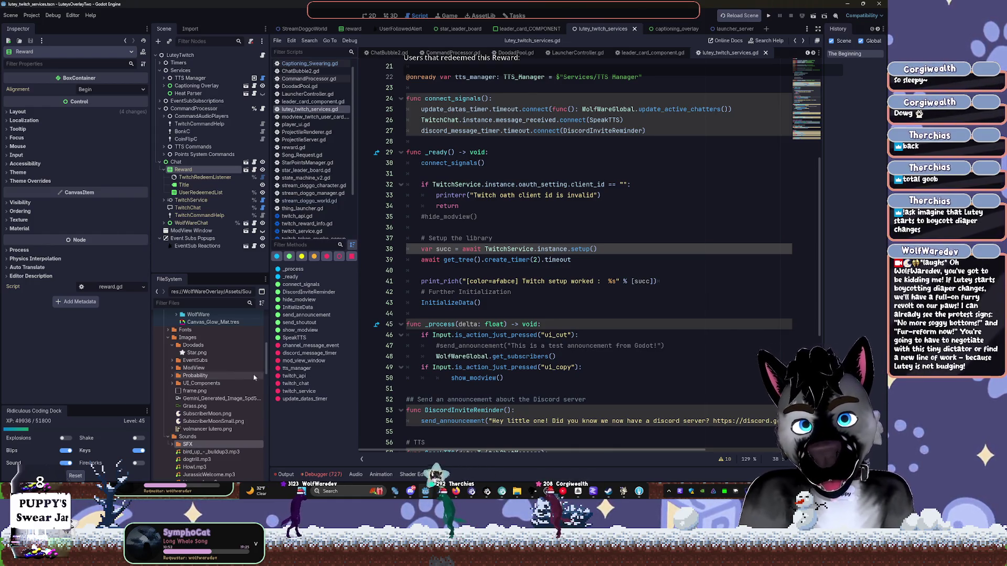
pyautogui.scroll(-10, 254, 377)
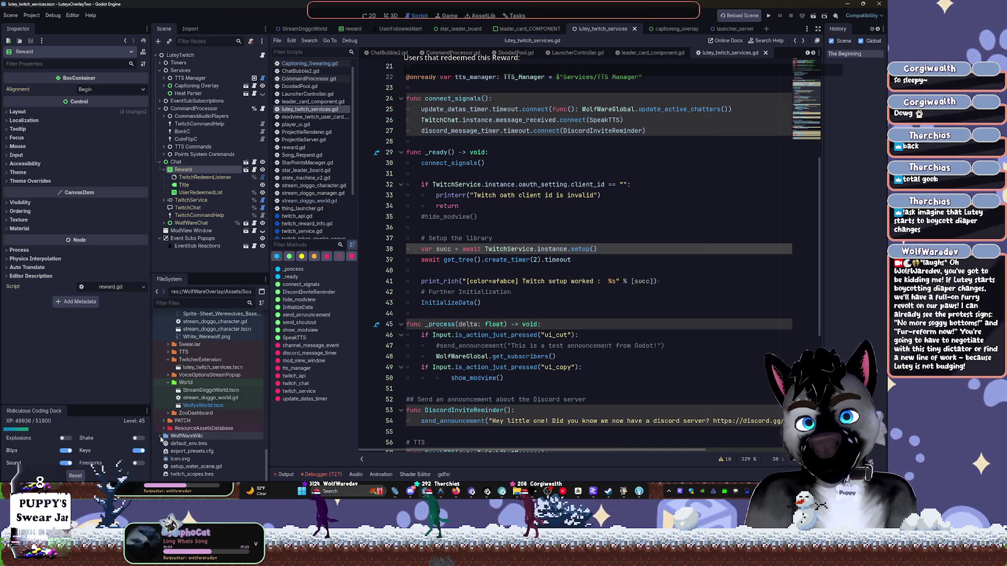
pyautogui.click(160, 436)
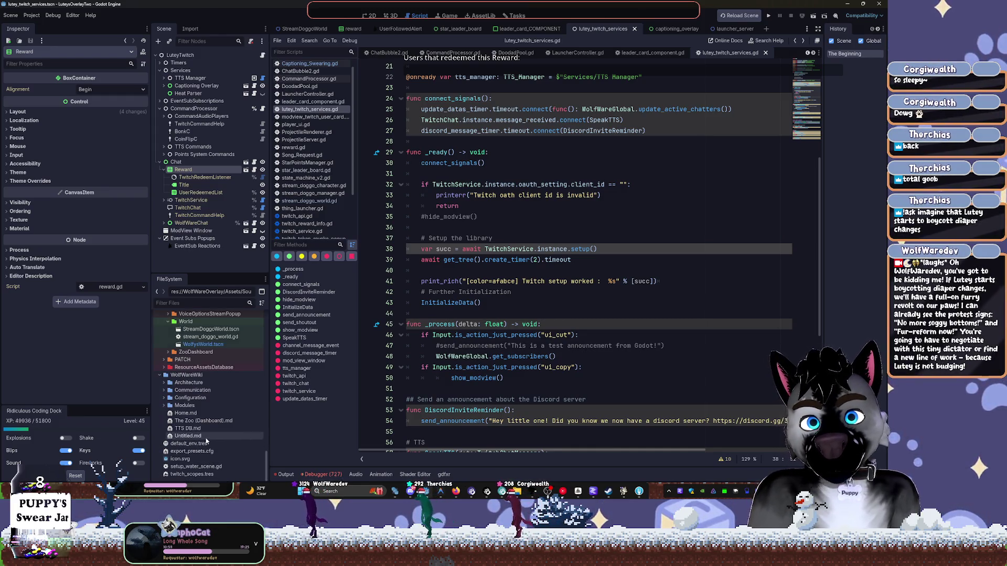
pyautogui.click(204, 437)
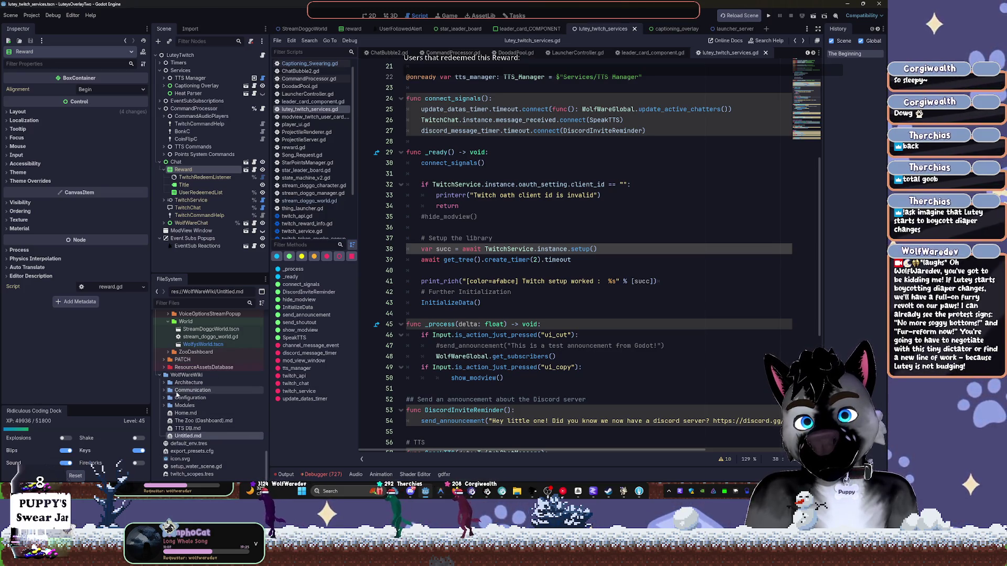
# Expand the ZooDashboard folder and open zoo_dashboard.tscn, bringing up zoo_dashboard.gd.
pyautogui.click(160, 375)
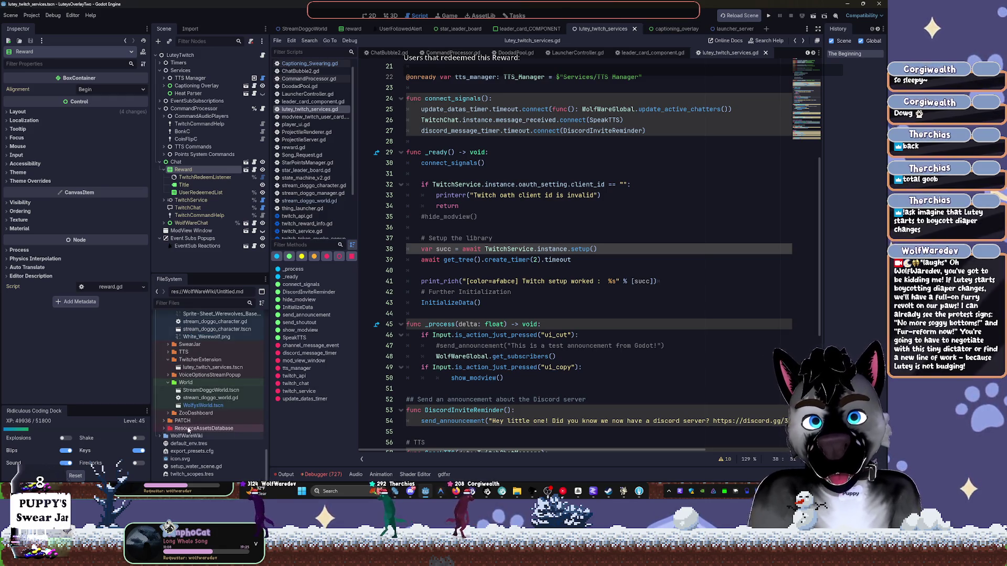
pyautogui.click(160, 436)
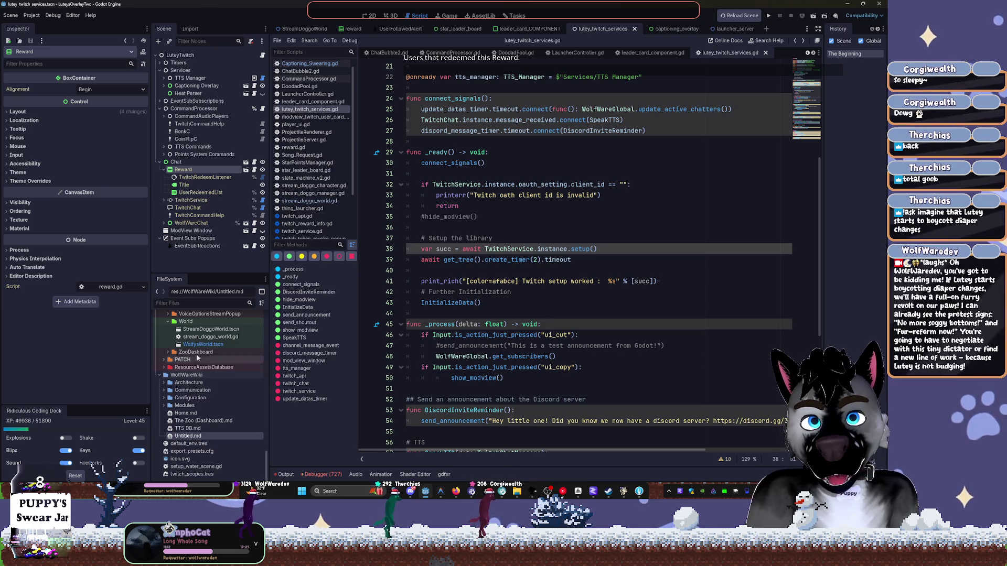
pyautogui.click(168, 352)
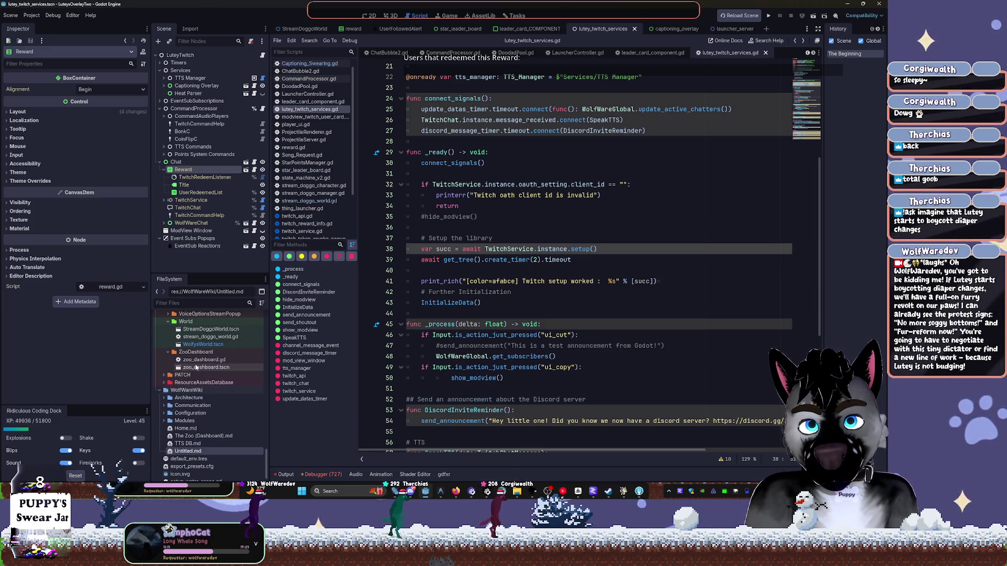
pyautogui.doubleClick(196, 367)
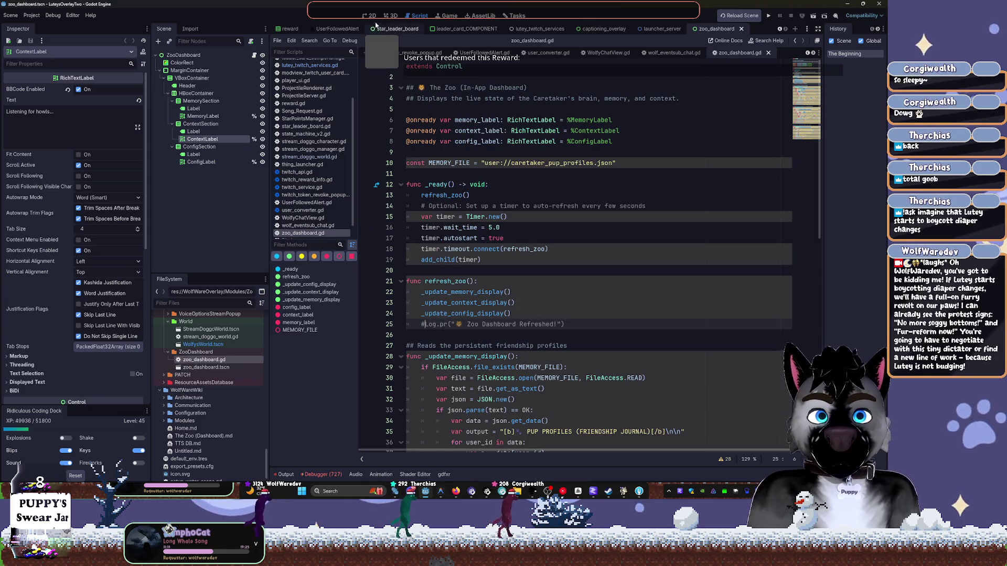
# Switch to the 2D view of the zoo dashboard, then collapse and select the WolfWareWiki folder.
pyautogui.click(369, 15)
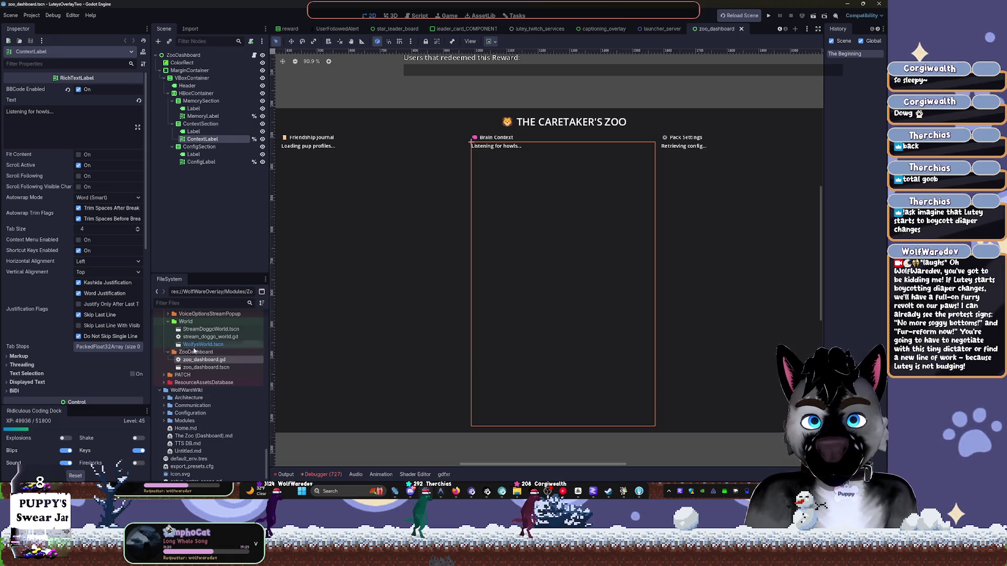
pyautogui.scroll(-1, 184, 456)
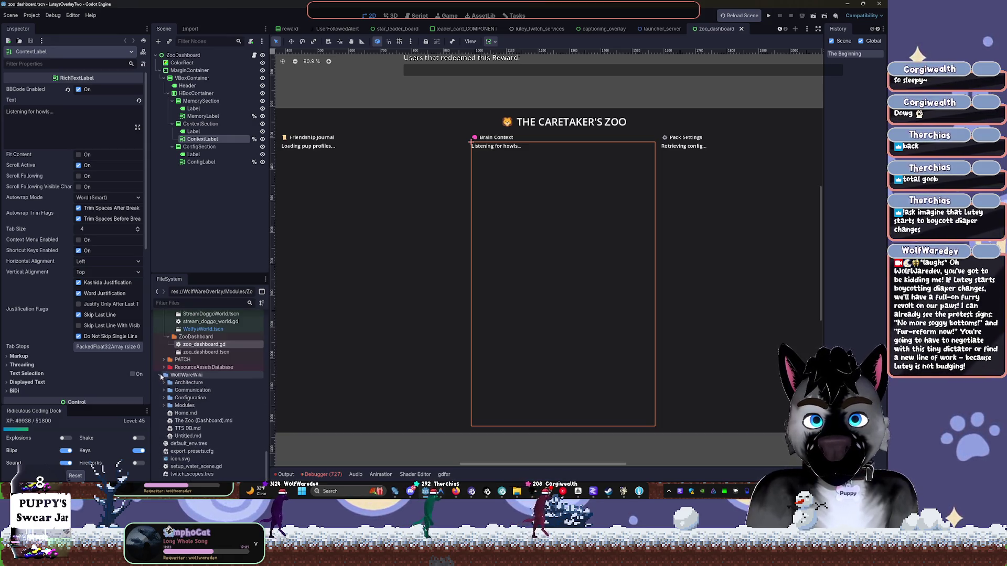
pyautogui.click(159, 374)
pyautogui.click(181, 437)
# Set the WolfWareWiki folder colour to Purple, then select the zoo_dashboard.gd script file.
pyautogui.rightClick(181, 437)
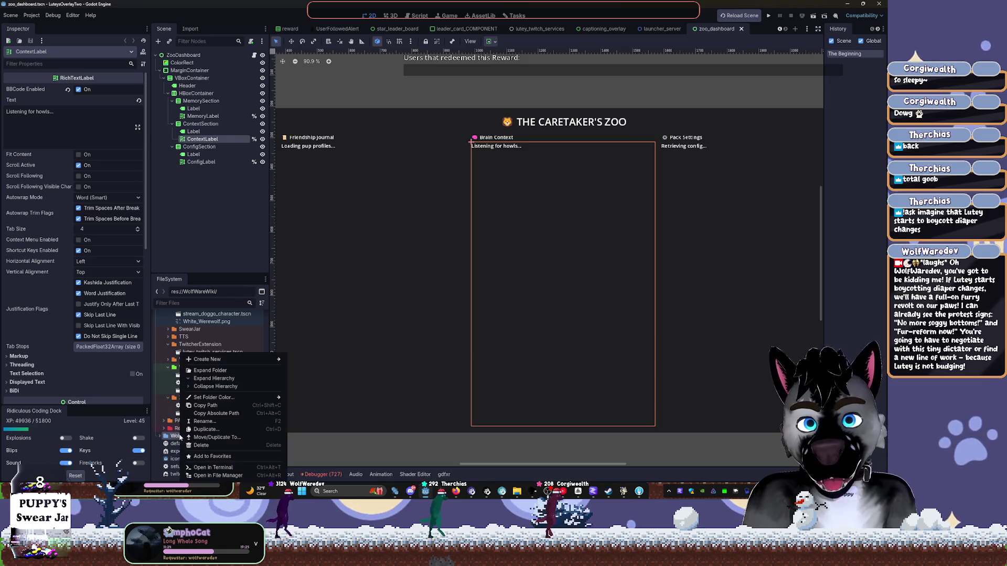
pyautogui.moveTo(249, 400)
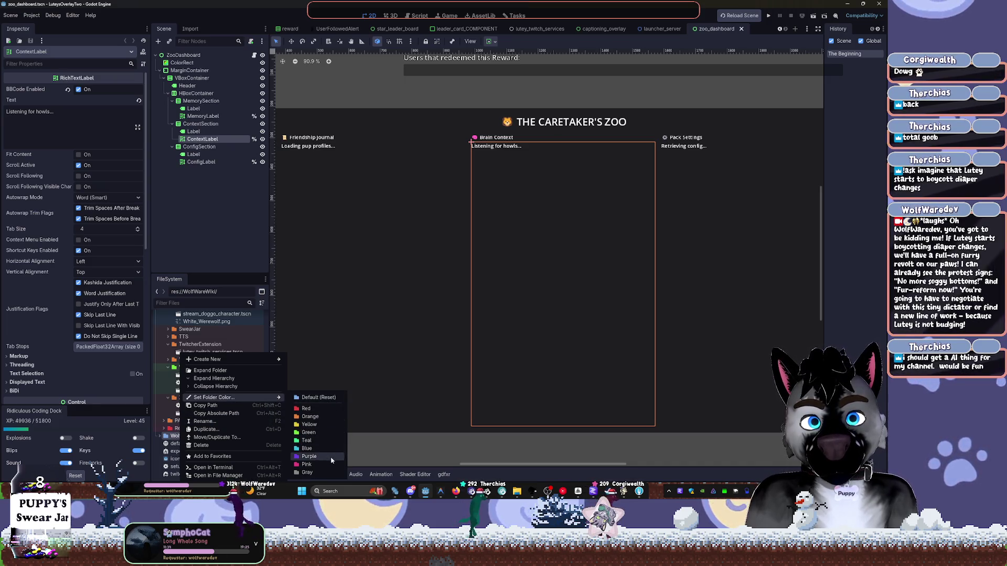
pyautogui.click(312, 445)
pyautogui.click(200, 406)
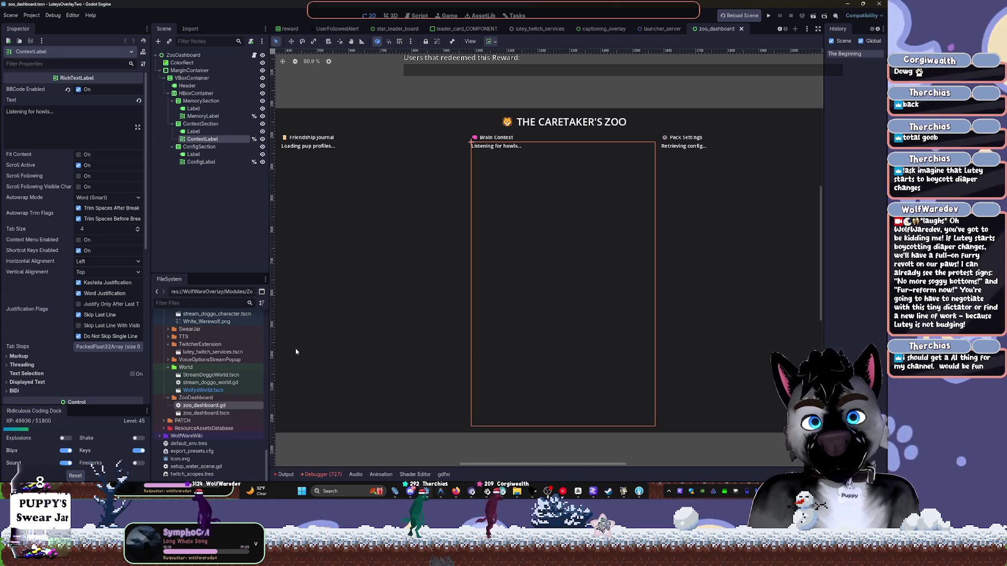
# Collapse the World folder and glance at zoo_dashboard.gd before returning to the 2D canvas.
pyautogui.click(167, 373)
pyautogui.click(168, 369)
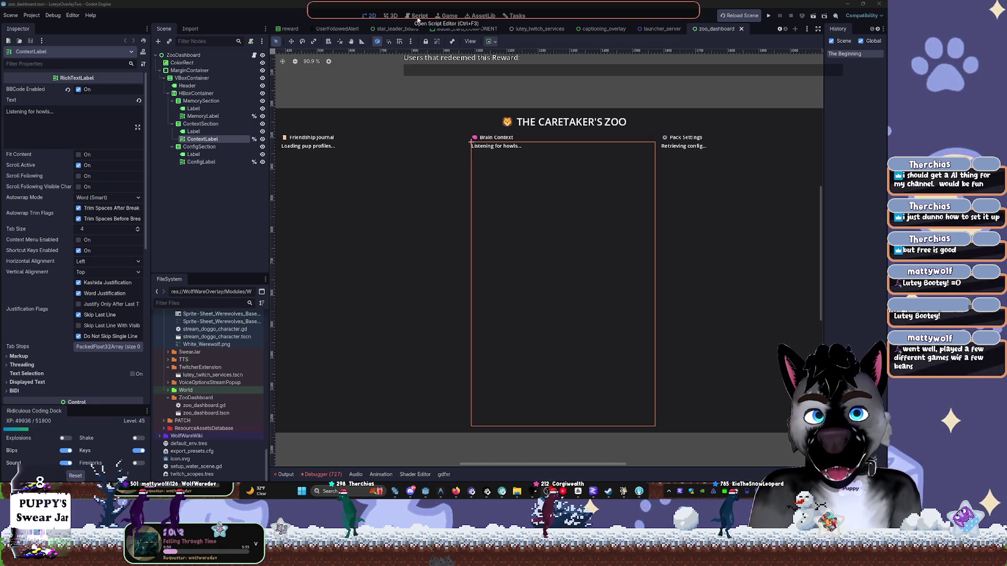
pyautogui.click(418, 16)
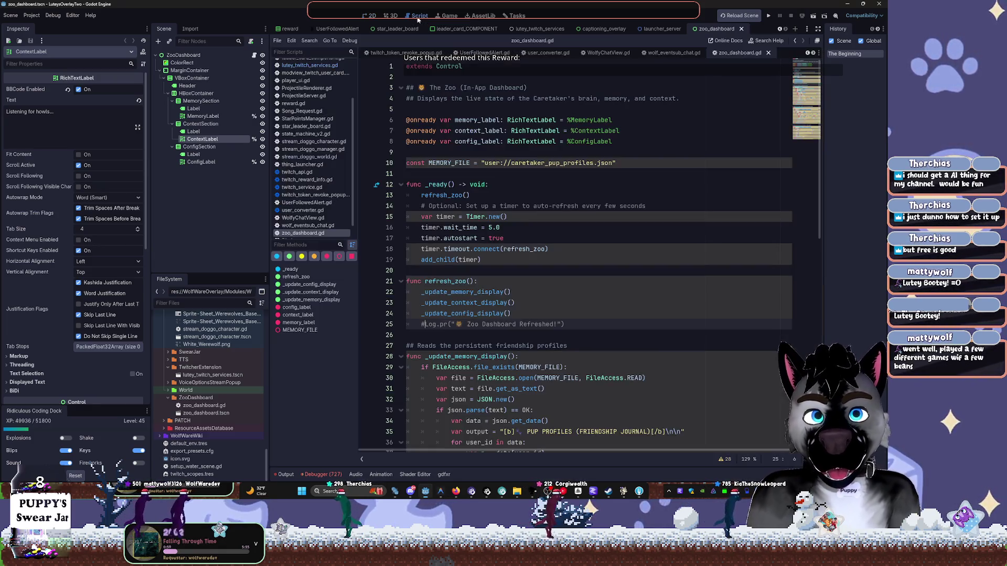
pyautogui.click(370, 18)
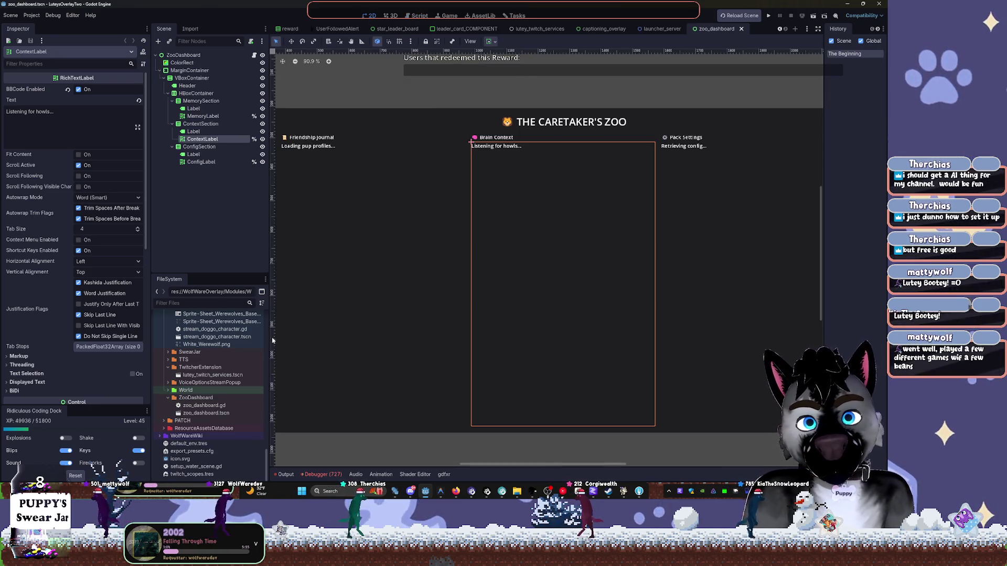
# Enlarge the FileSystem panel, collapse ZooDashboard, and collapse then re-expand StreamDoggos.
pyautogui.moveTo(232, 273); pyautogui.dragTo(230, 177)
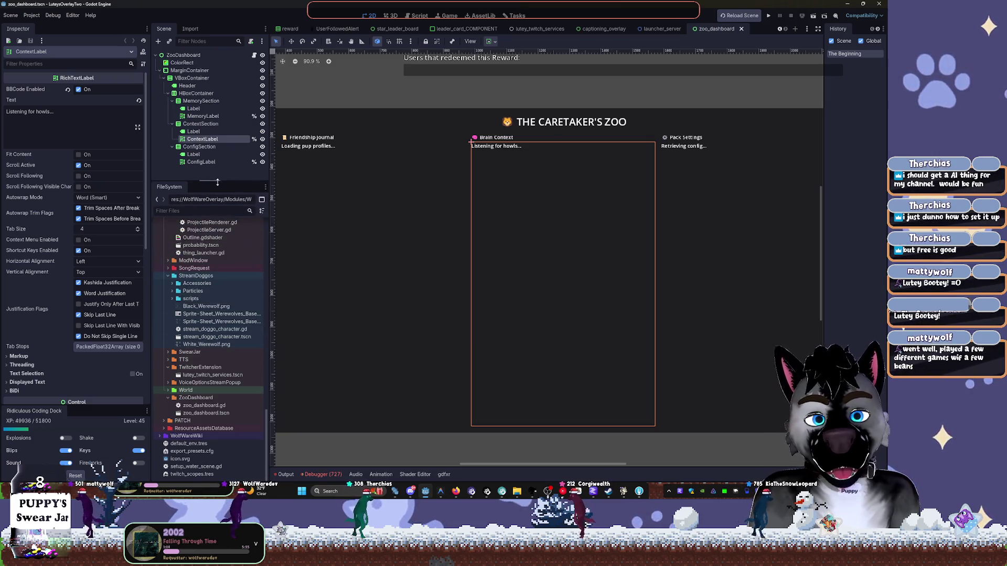
pyautogui.click(167, 398)
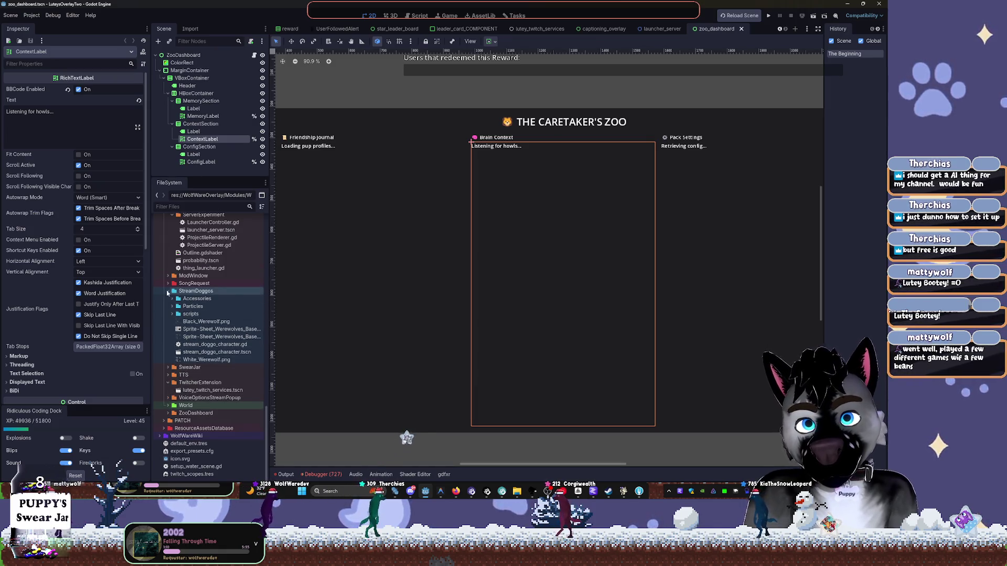
pyautogui.click(168, 292)
pyautogui.click(168, 359)
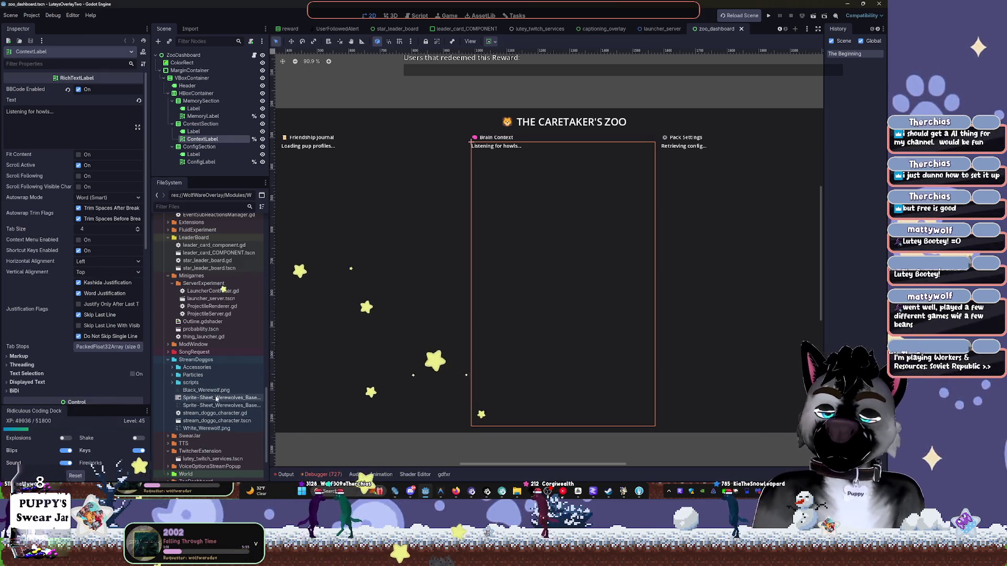
pyautogui.moveTo(217, 399)
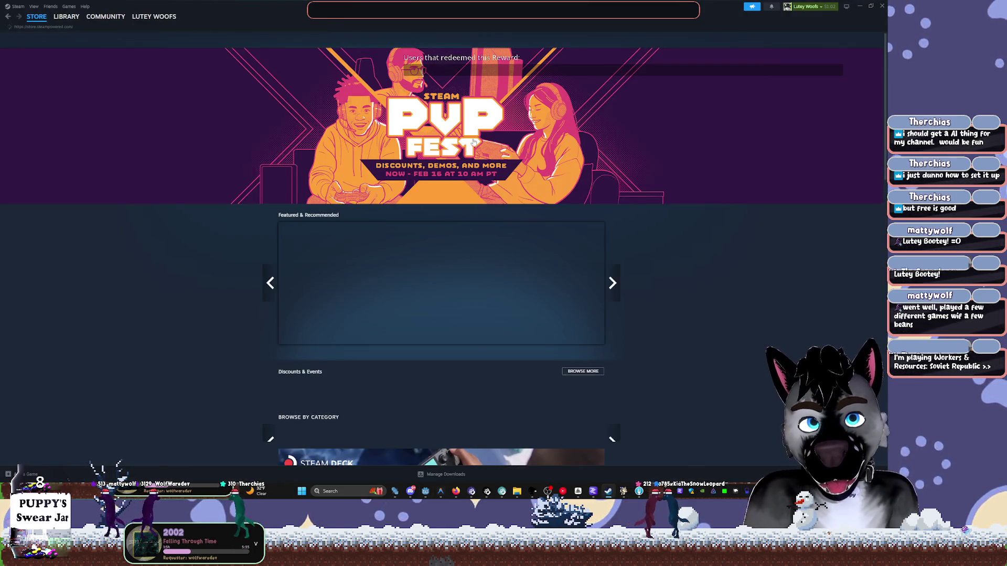
# Search the store for 'workers and' and open the Workers & Resources: Soviet Republic page.
pyautogui.click(583, 40)
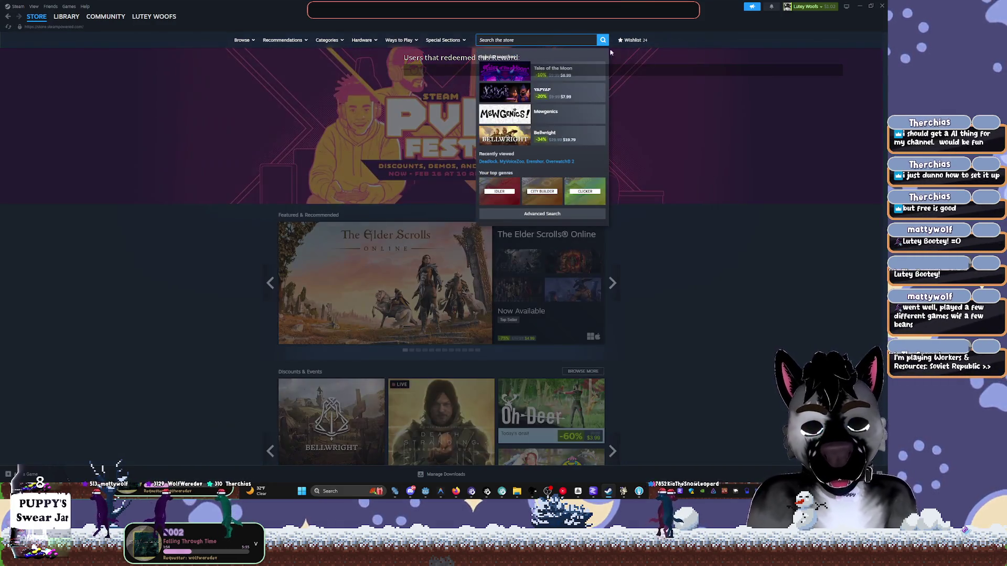
pyautogui.click(744, 196)
pyautogui.scroll(-3, 720, 317)
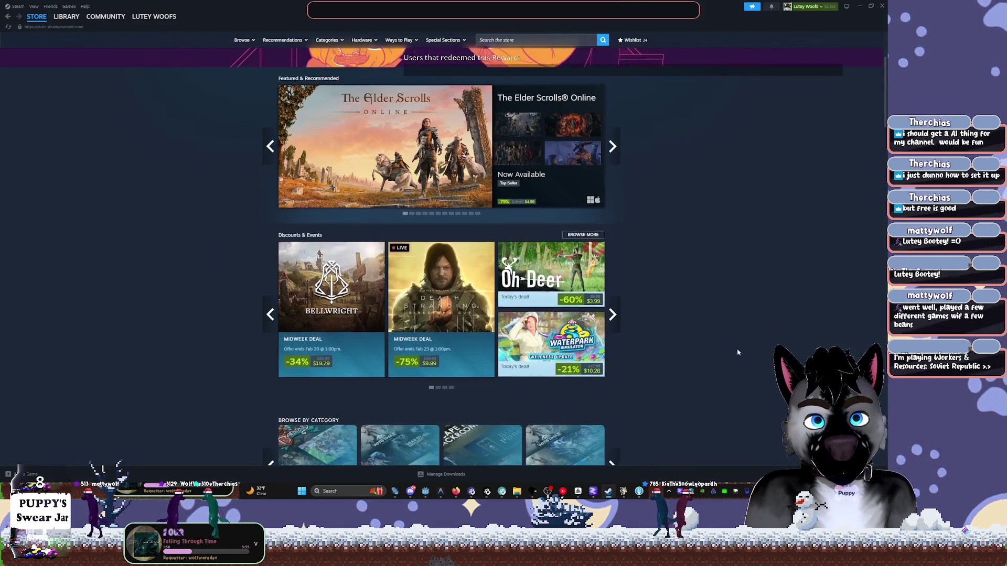
pyautogui.scroll(3, 737, 353)
pyautogui.click(537, 40)
pyautogui.write('work')
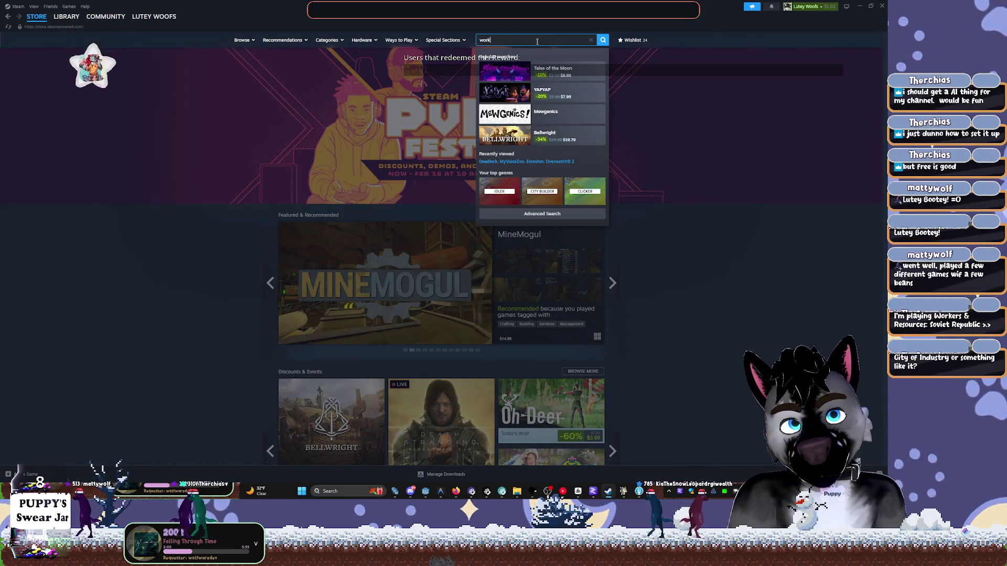
pyautogui.write('ers and')
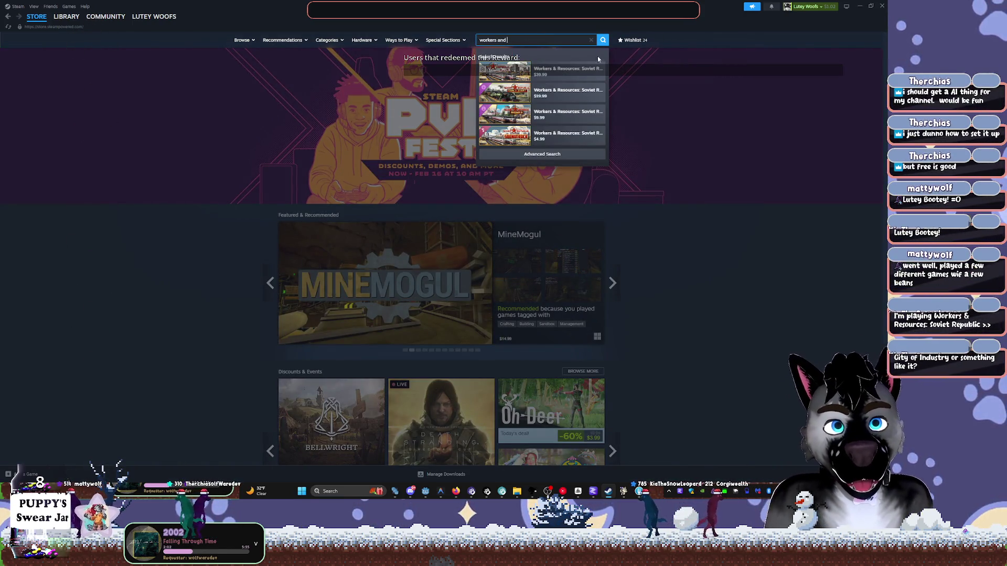
pyautogui.click(566, 71)
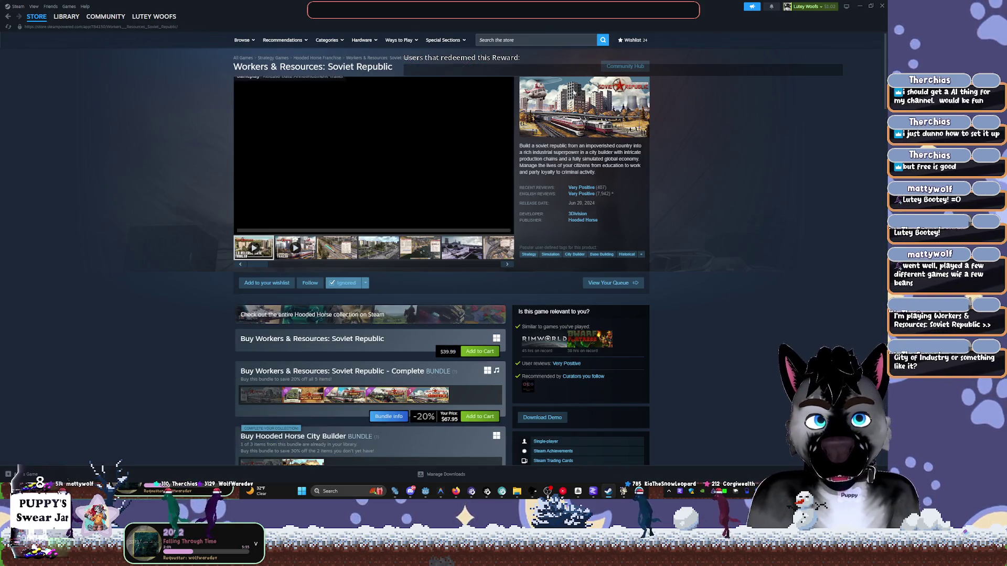
# Run a new store search for 'industyu', which returns no matches.
pyautogui.click(505, 41)
pyautogui.write('c')
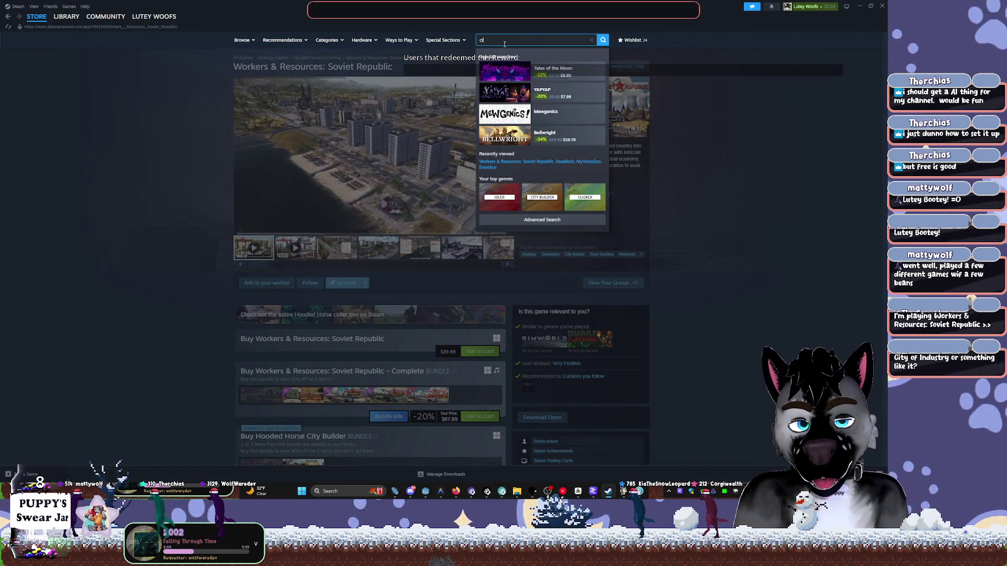
pyautogui.write('ity of ind')
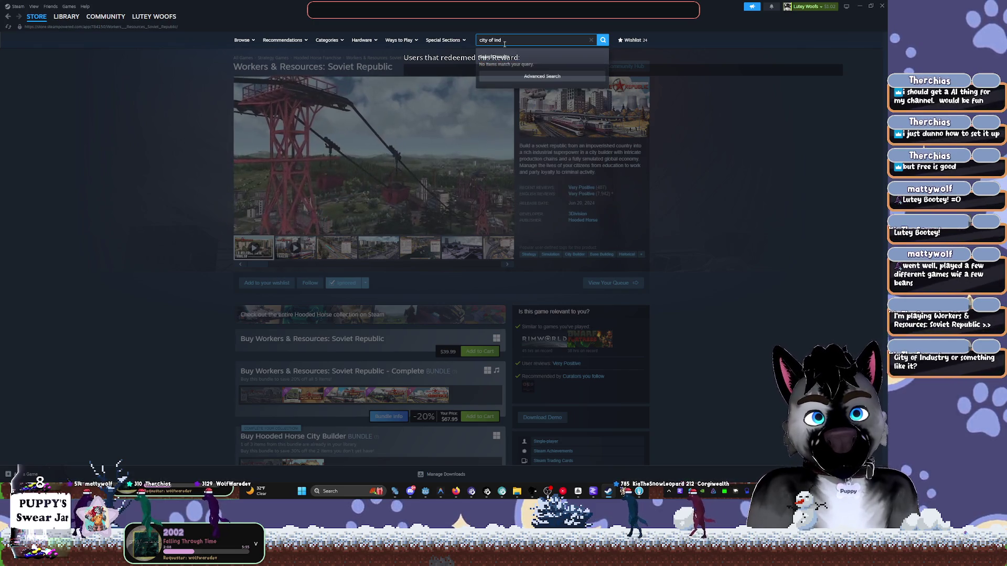
pyautogui.press('BackSpace')
pyautogui.press('BackSpace')
pyautogui.press('BackSpace')
pyautogui.write('industy')
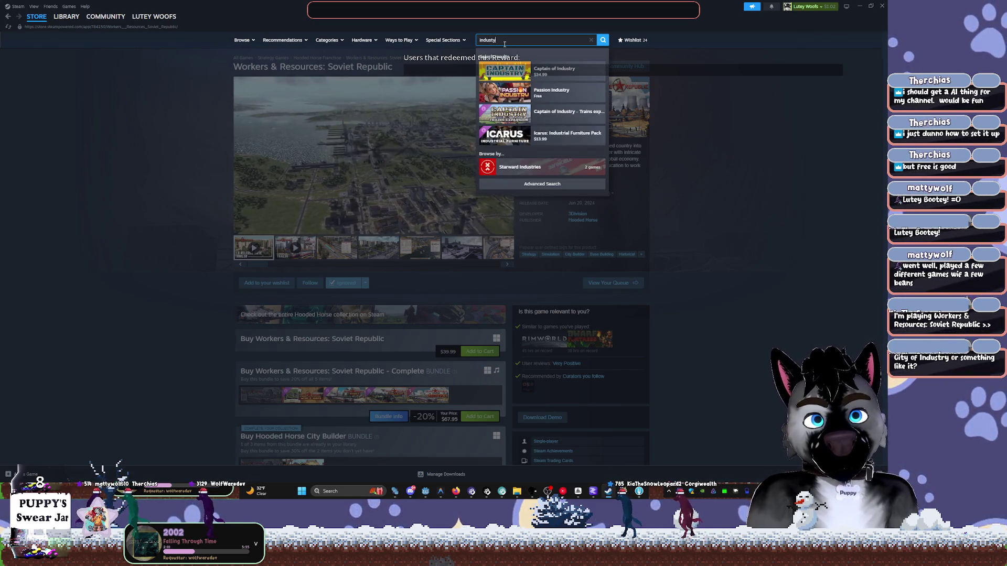
pyautogui.write('u')
pyautogui.press('Return')
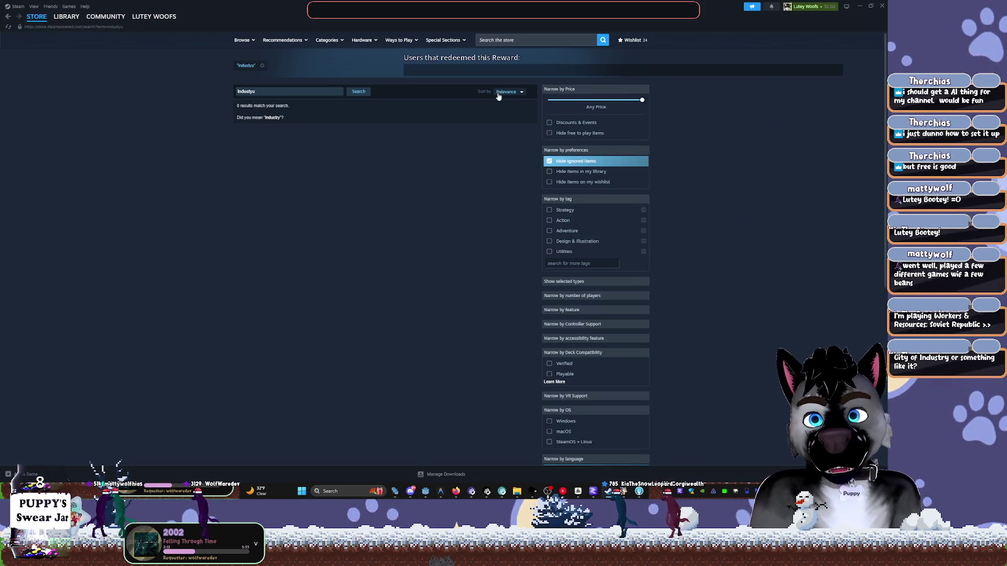
# Search the store for 'captain' and open the Captain of Industry page.
pyautogui.click(564, 44)
pyautogui.write('aptain')
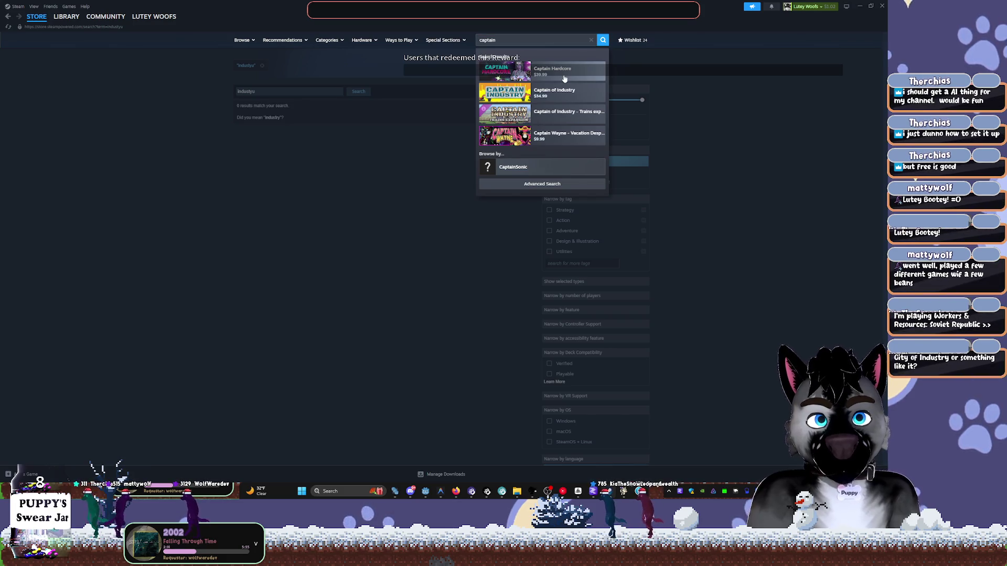
pyautogui.click(557, 96)
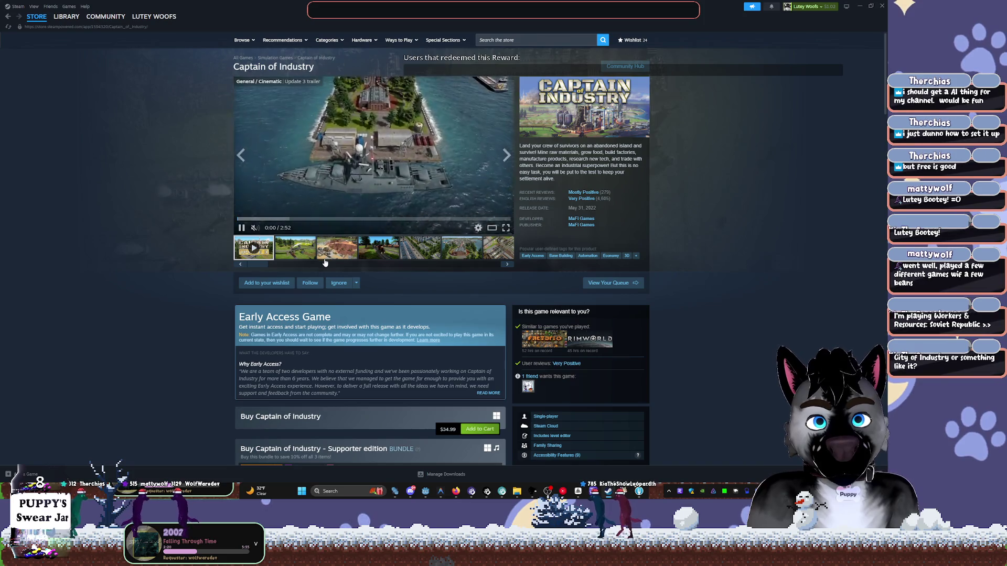
# Browse the mine, train, city and train yard screenshots, then enlarge the refinery screenshot.
pyautogui.click(342, 257)
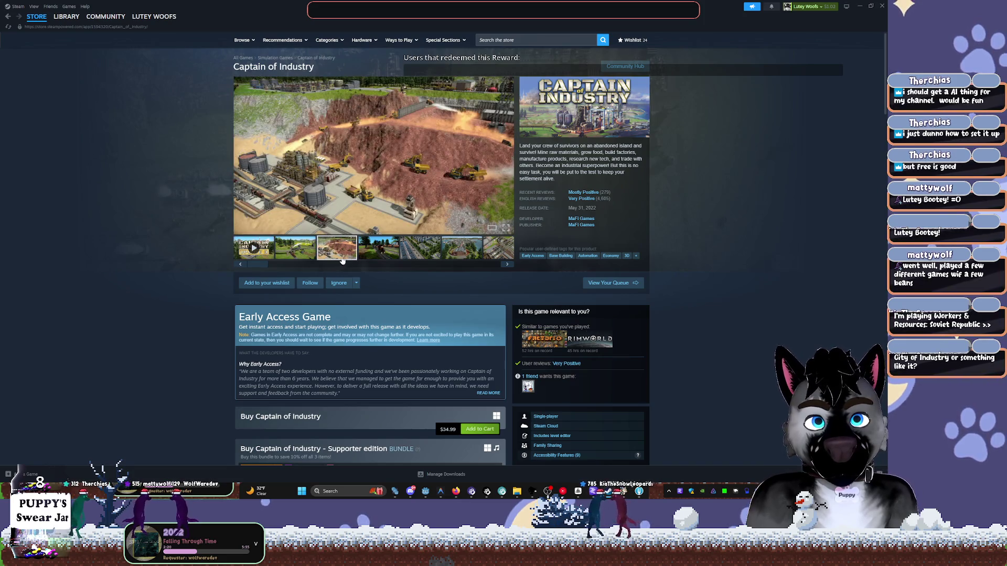
pyautogui.click(360, 252)
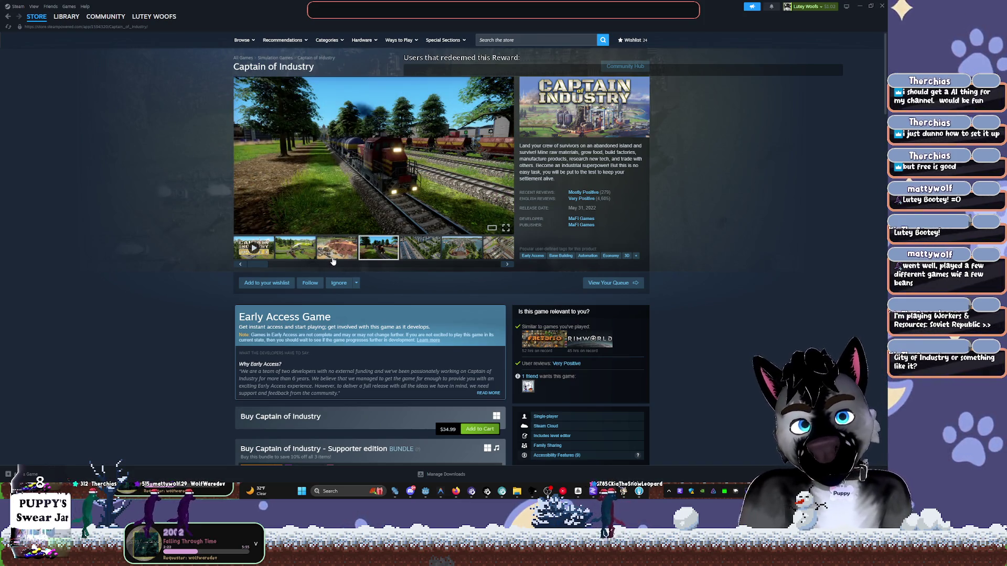
pyautogui.click(332, 259)
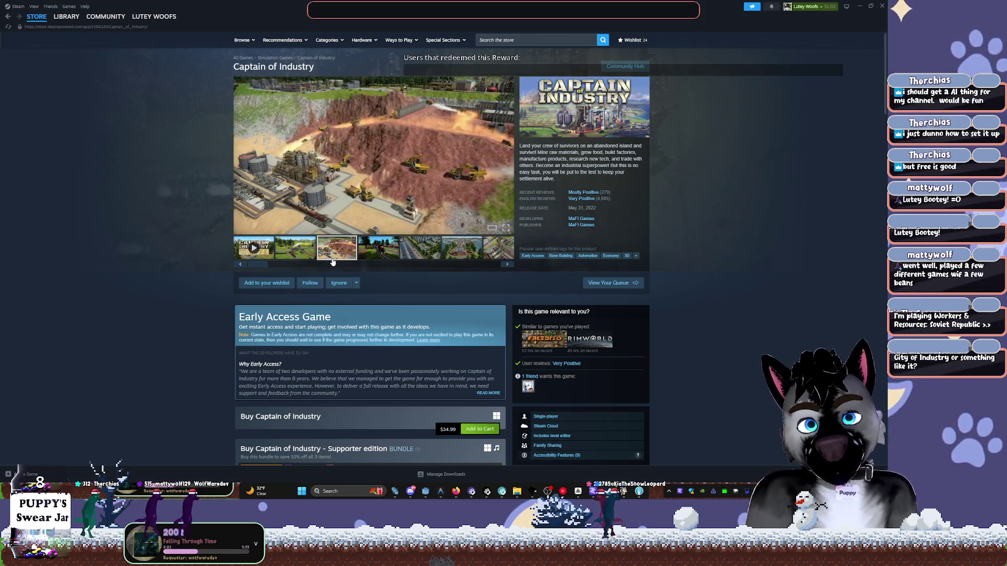
pyautogui.click(395, 255)
pyautogui.click(425, 250)
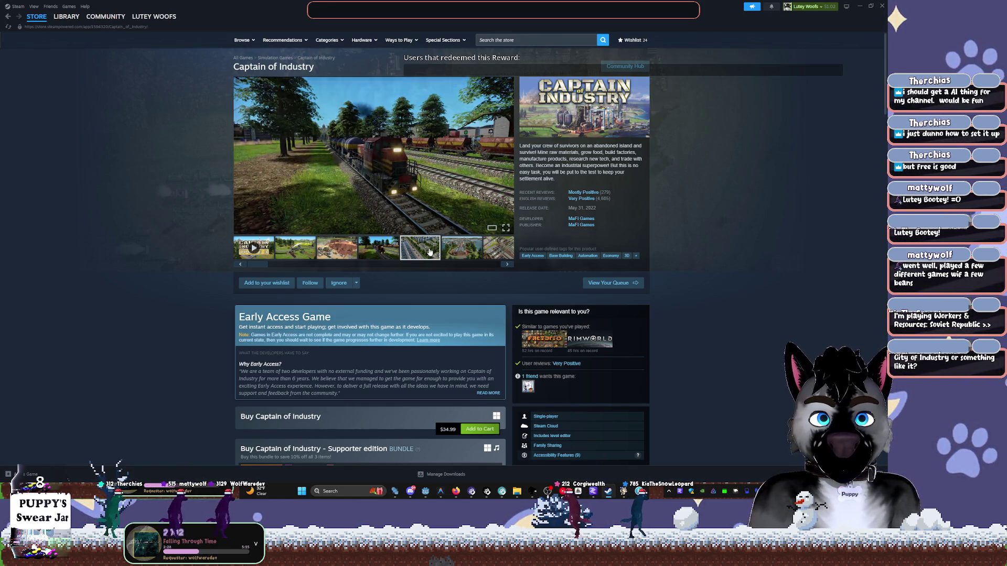
pyautogui.click(457, 248)
pyautogui.click(497, 252)
pyautogui.click(496, 251)
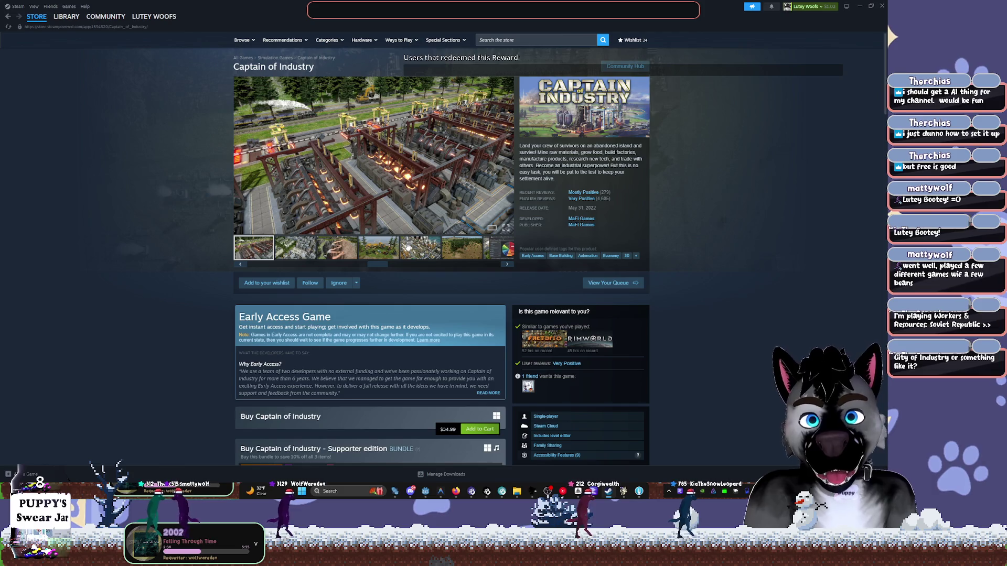
pyautogui.click(415, 245)
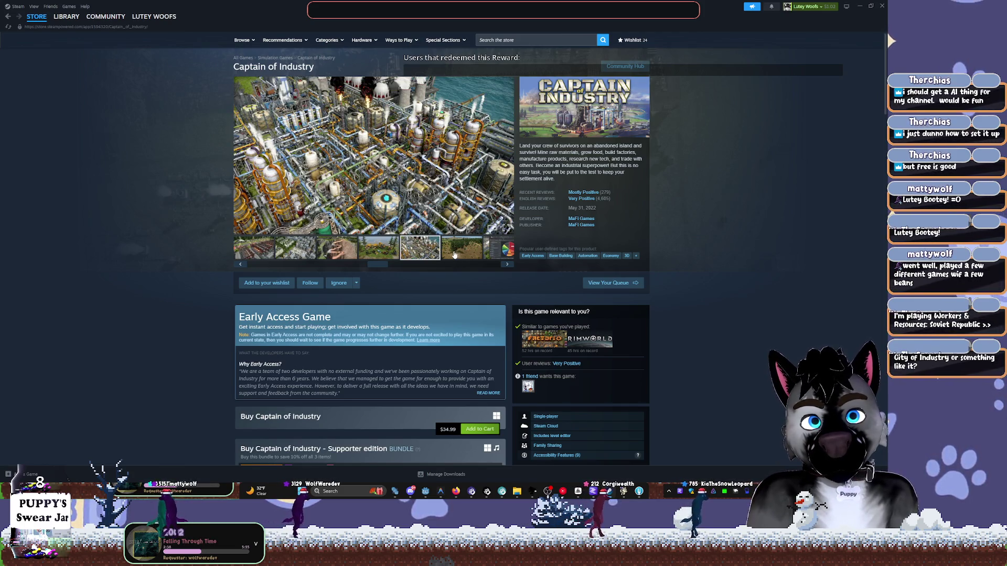
pyautogui.click(368, 178)
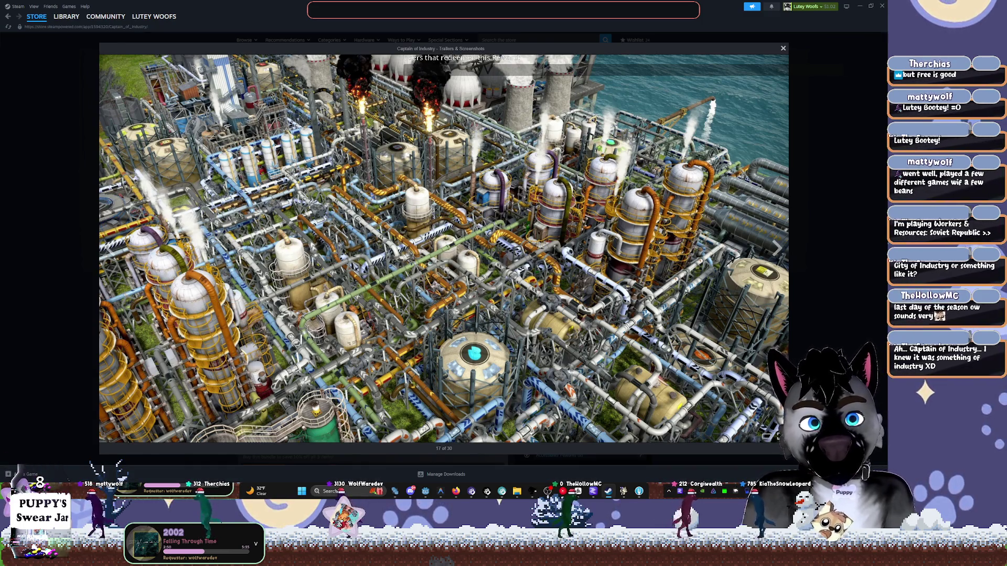
# Close the screenshot viewer with Esc, reopen the refinery shot, and close it again.
pyautogui.press('Escape')
pyautogui.click(374, 204)
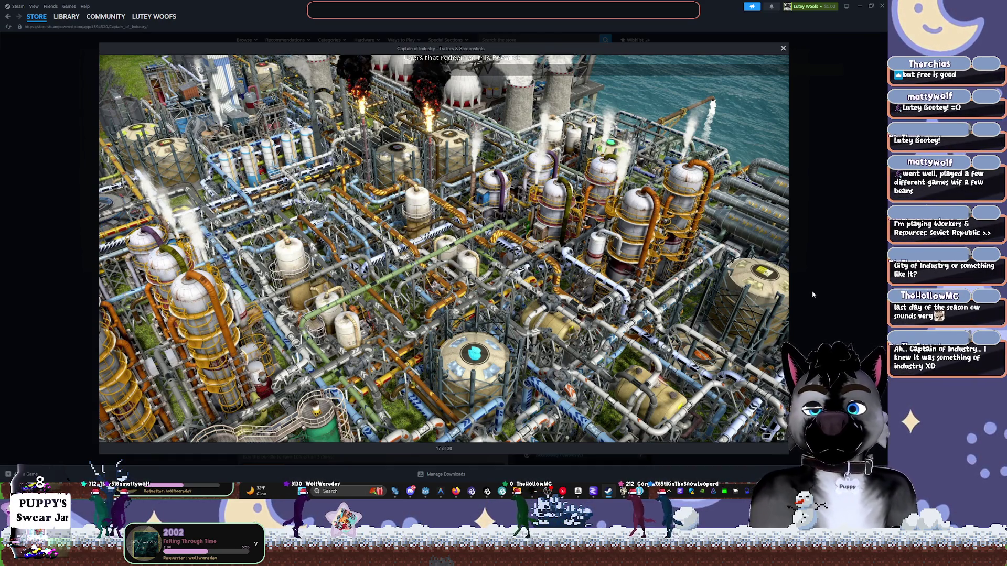
pyautogui.click(812, 272)
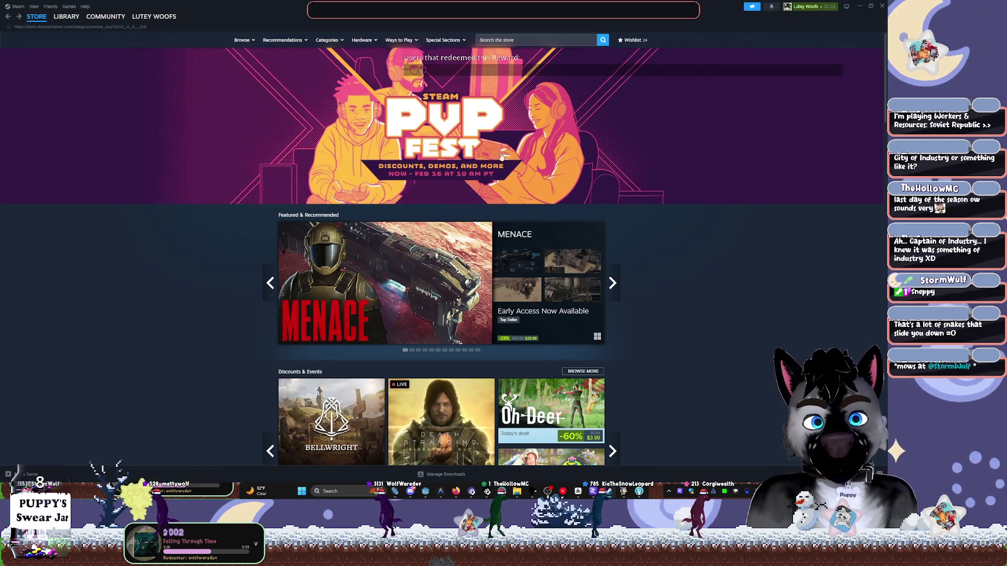
# Open the PvP Fest sale page, scroll down to its game list, and return to Godot.
pyautogui.click(643, 172)
pyautogui.scroll(-7, 728, 169)
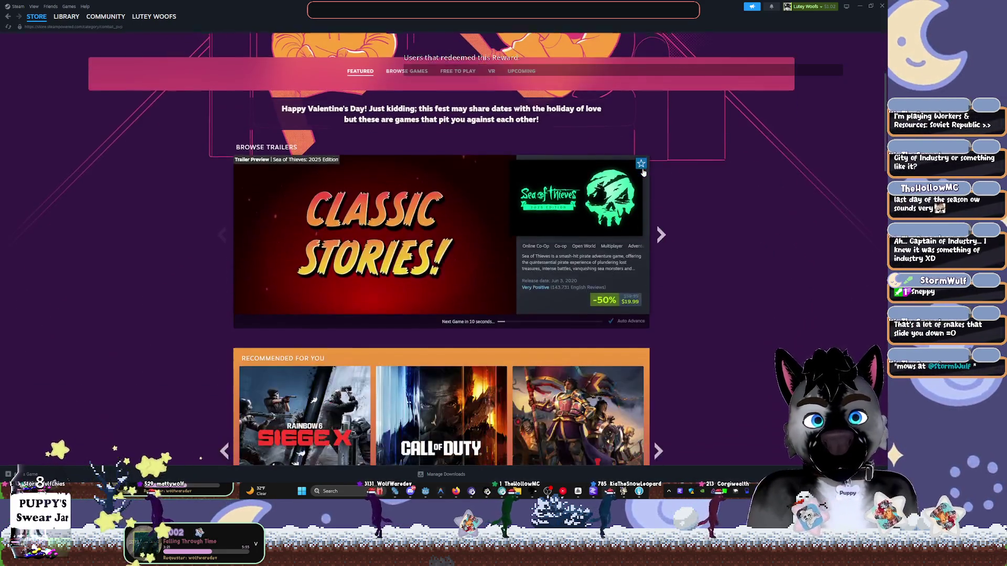
pyautogui.scroll(-15, 728, 169)
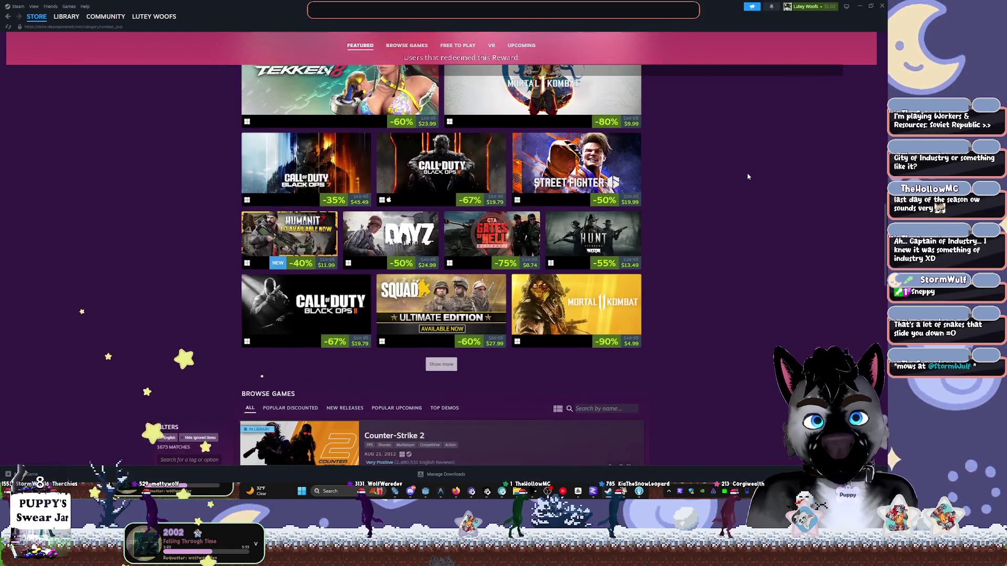
pyautogui.scroll(-4, 814, 155)
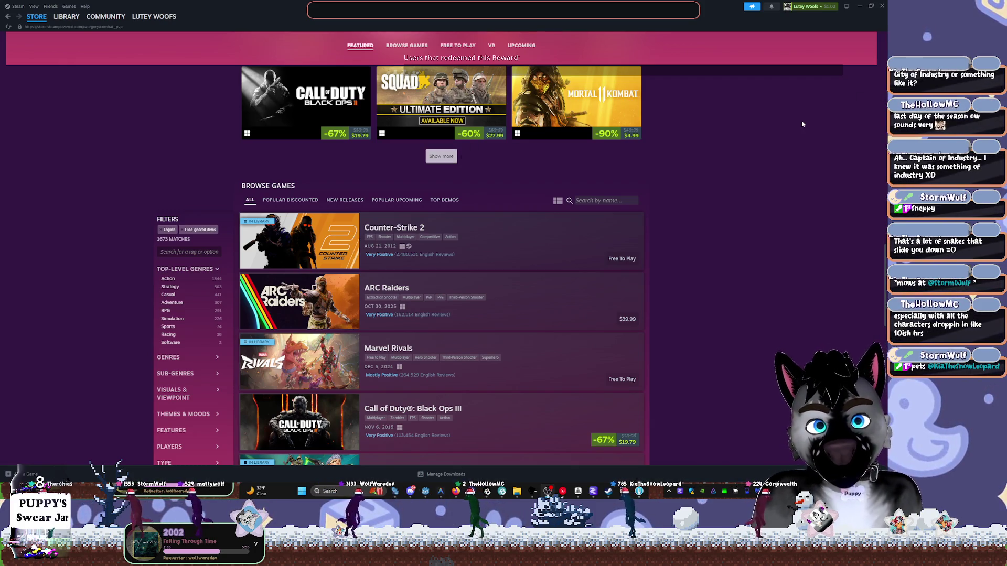
pyautogui.hotkey('alt', 'Tab')
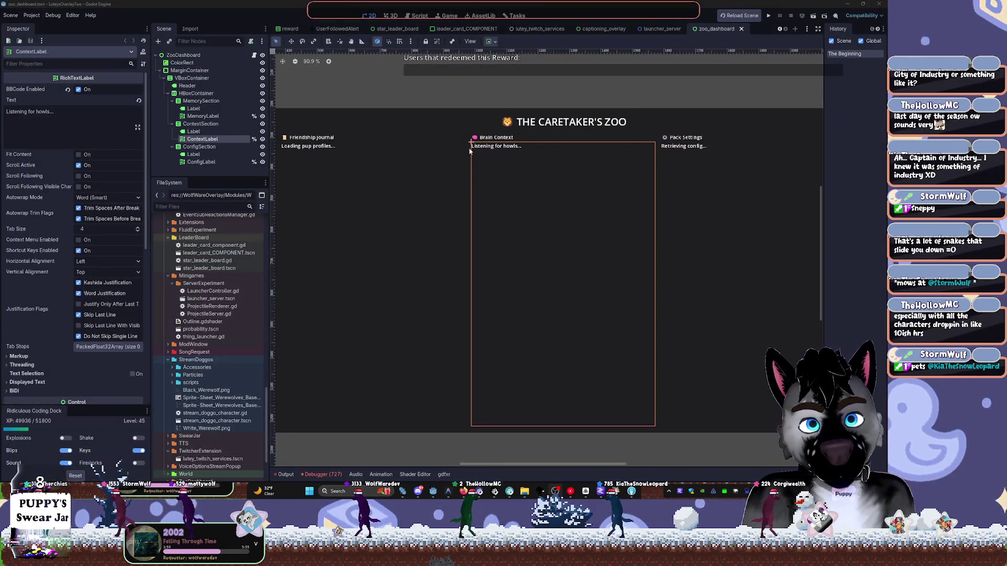
# Scroll the FileSystem dock to select the ZooDashboard folder, and lower the system volume.
pyautogui.moveTo(577, 251); pyautogui.dragTo(587, 227)
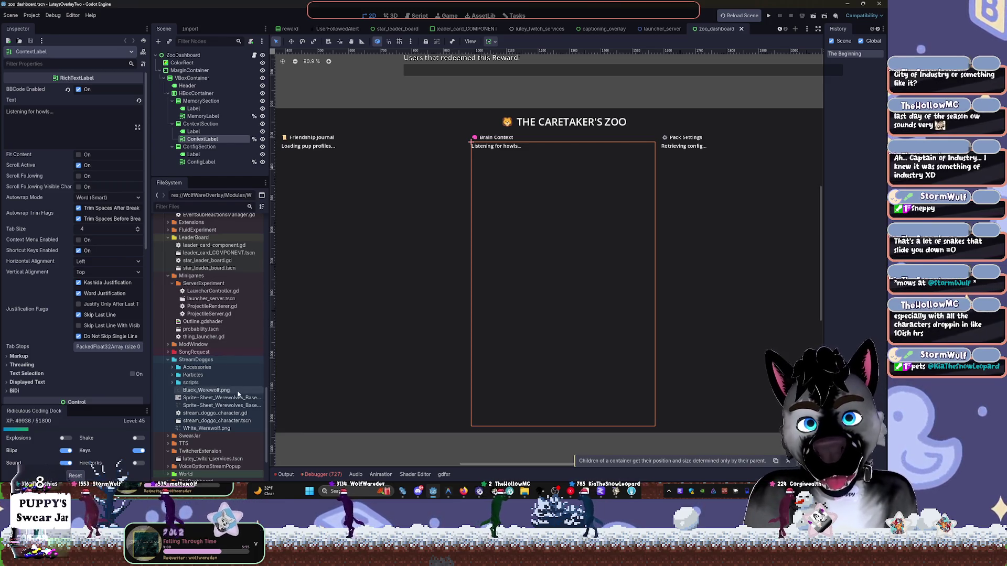
pyautogui.scroll(-3, 234, 401)
pyautogui.click(214, 414)
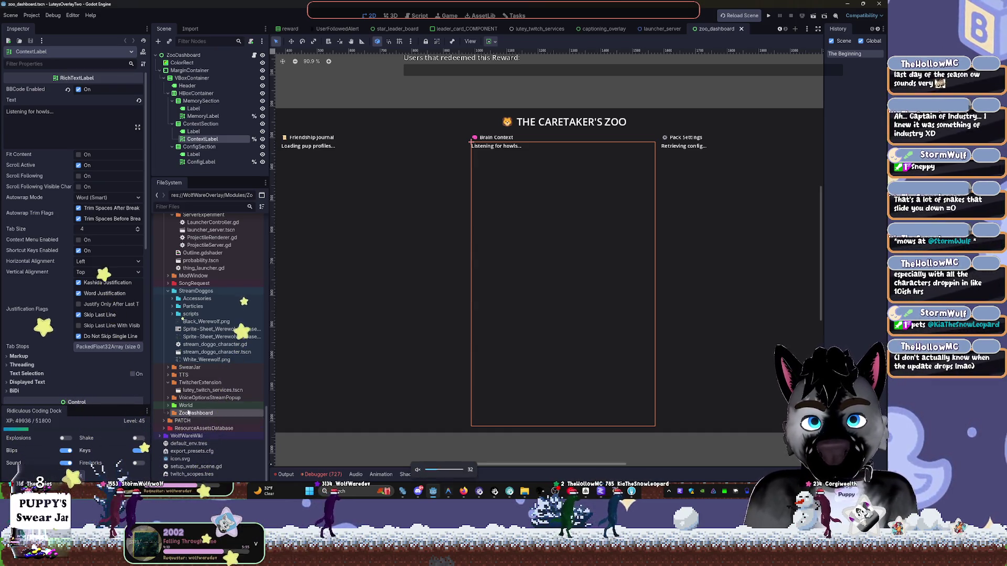
pyautogui.press('XF86AudioLowerVolume')
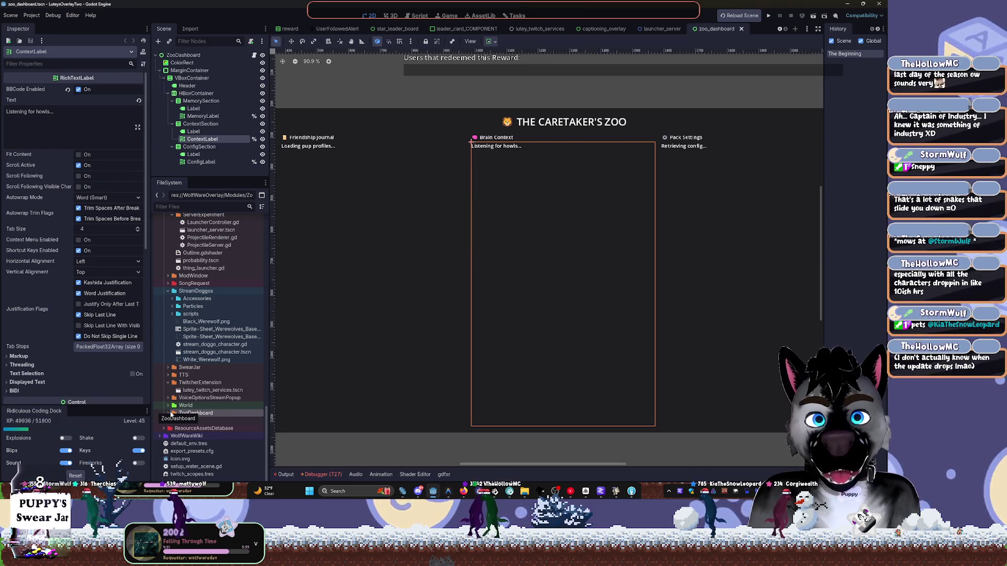
# Unfold ZooDashboard in the FileSystem dock, listing zoo_dashboard.gd and zoo_dashboard.tscn.
pyautogui.click(168, 413)
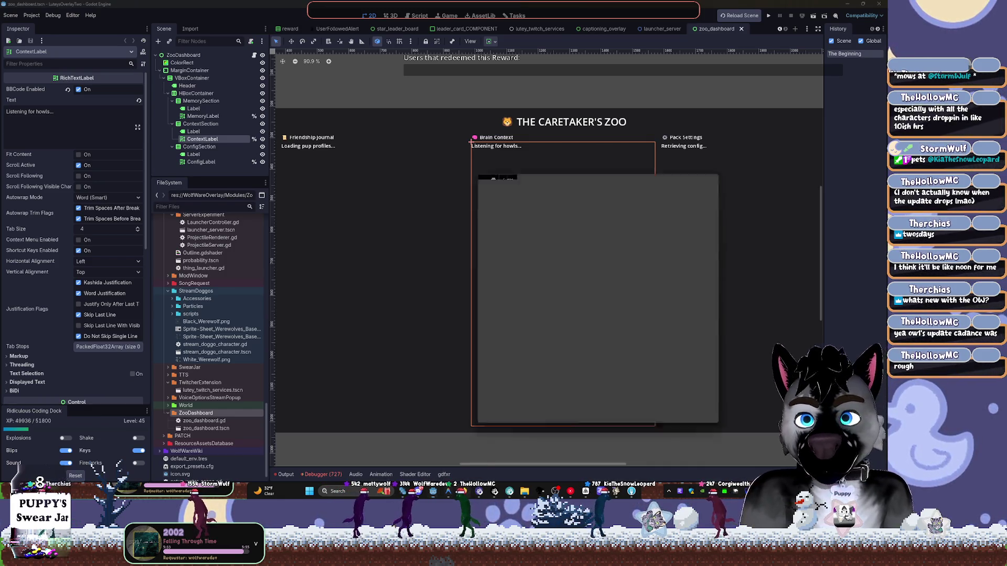
# Move the connection-error window aside and view the leader_card_COMPONENT scene's purple '1200 pts' card.
pyautogui.moveTo(736, 97); pyautogui.dragTo(0, 105)
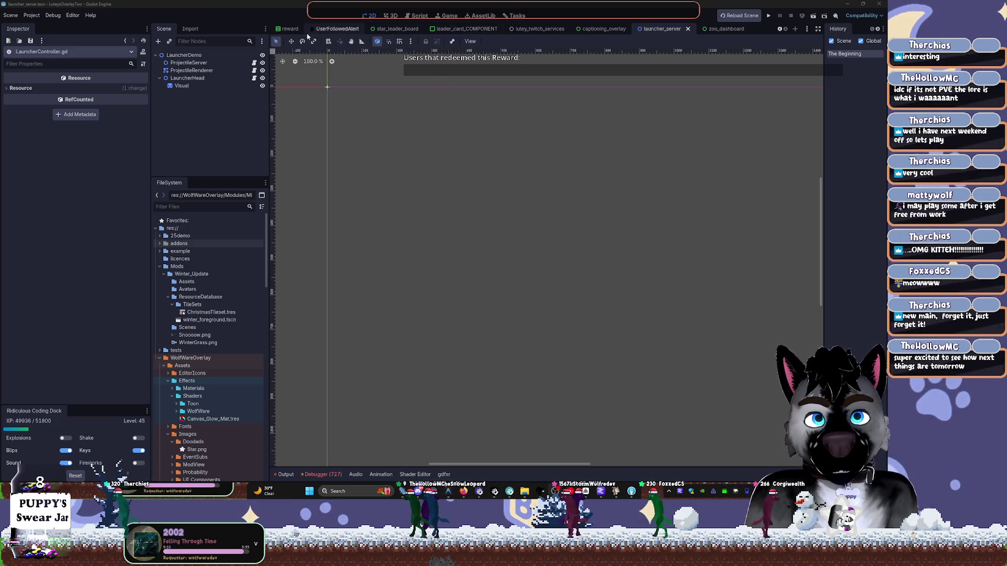
pyautogui.click(412, 30)
pyautogui.click(467, 29)
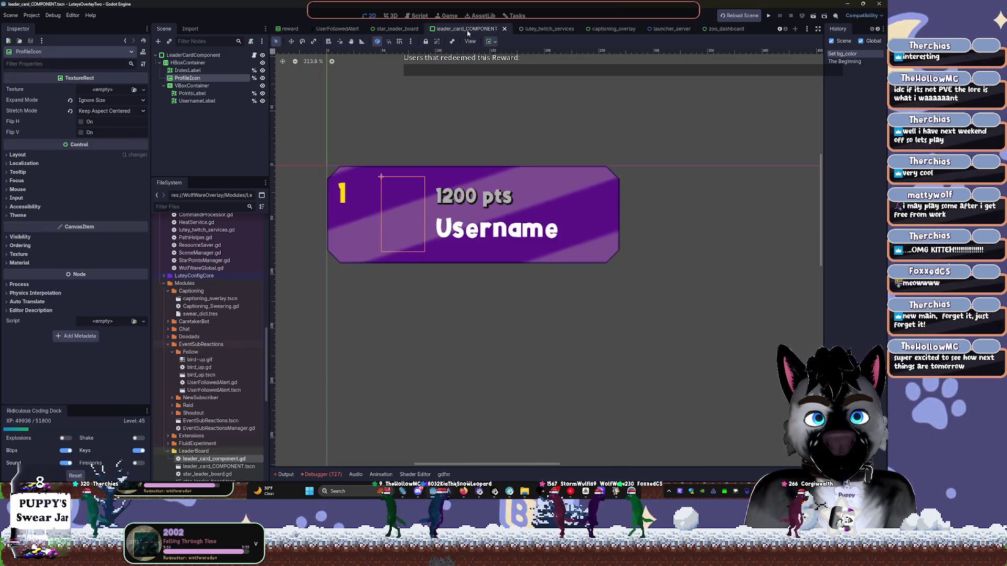
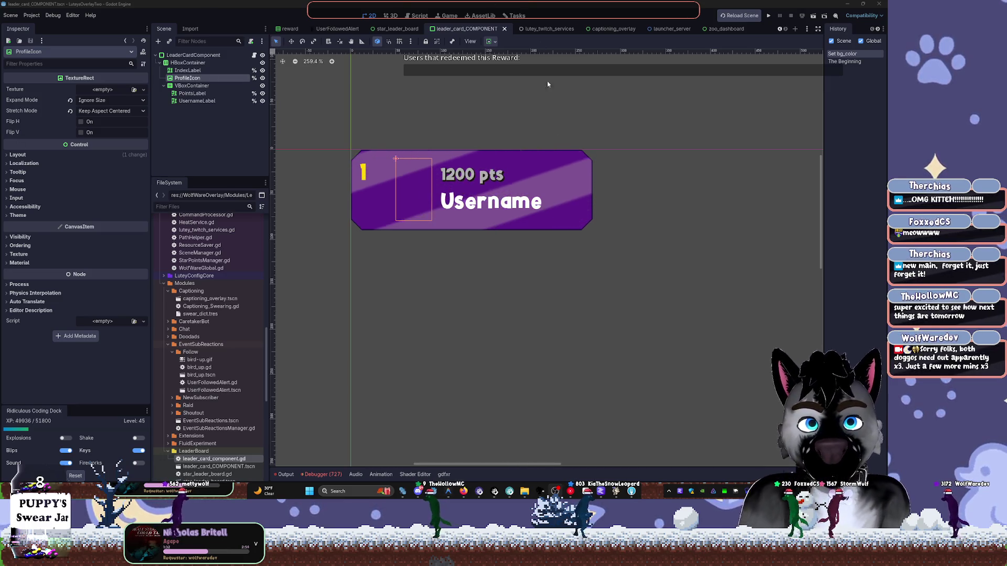
# Select UsernameLabel, then dock the FileSystem panel into the left dock beside the Inspector.
pyautogui.click(572, 207)
pyautogui.moveTo(604, 231); pyautogui.dragTo(505, 315)
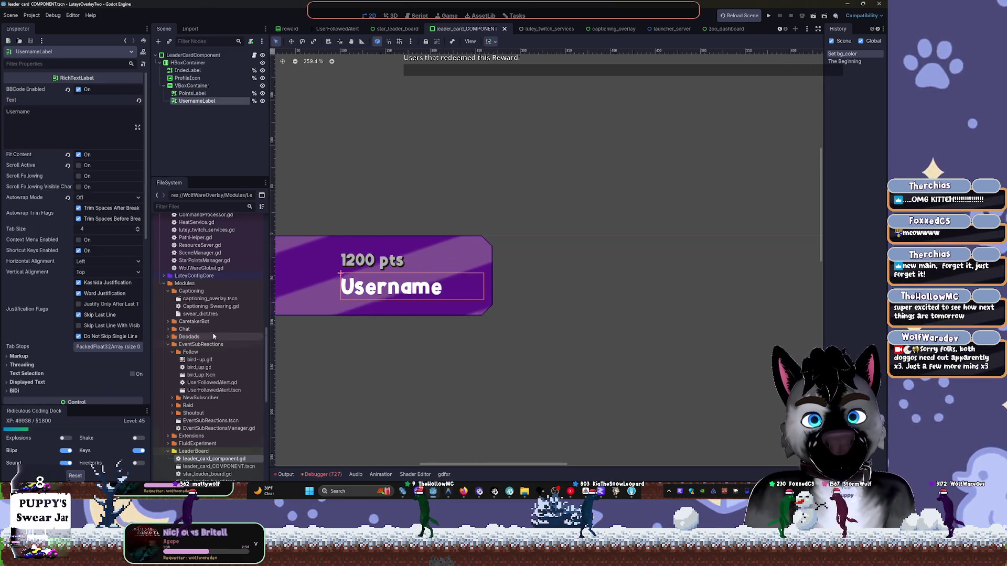
pyautogui.scroll(-5, 262, 324)
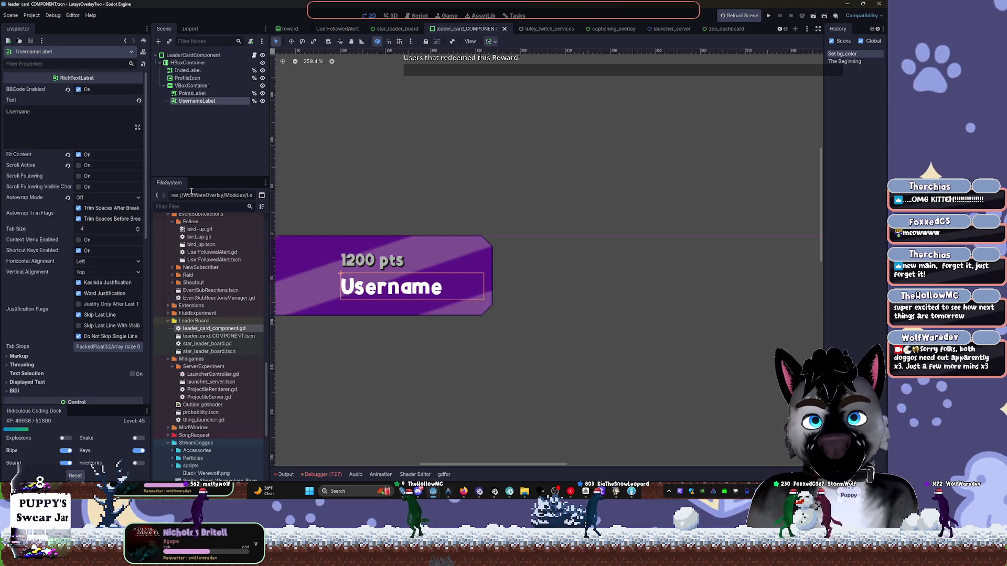
pyautogui.moveTo(179, 186)
pyautogui.mouseDown()
pyautogui.moveTo(79, 183)
pyautogui.moveTo(836, 183)
pyautogui.moveTo(265, 165)
pyautogui.moveTo(163, 172)
pyautogui.moveTo(156, 184)
pyautogui.moveTo(265, 183)
pyautogui.mouseUp()
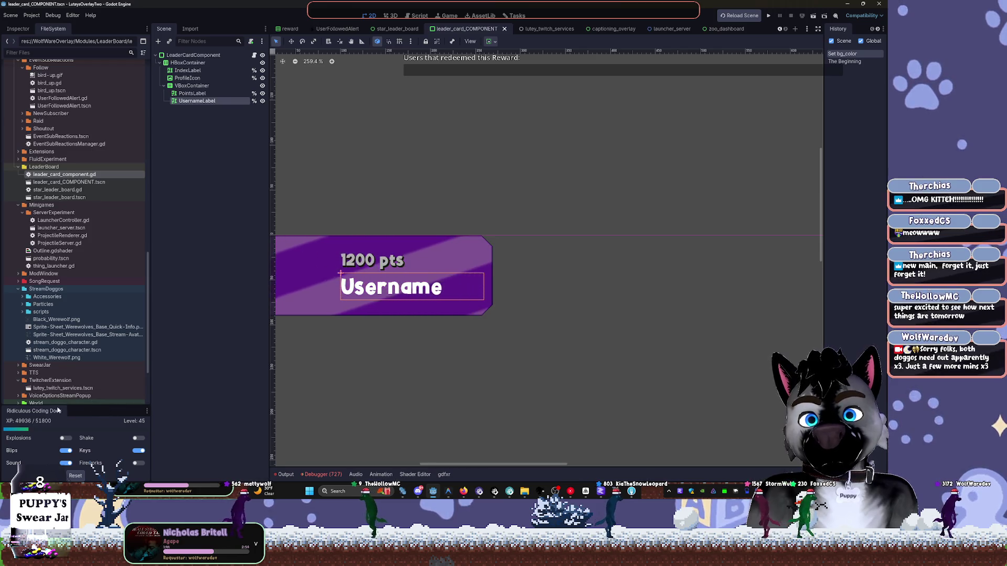
pyautogui.scroll(-5, 90, 371)
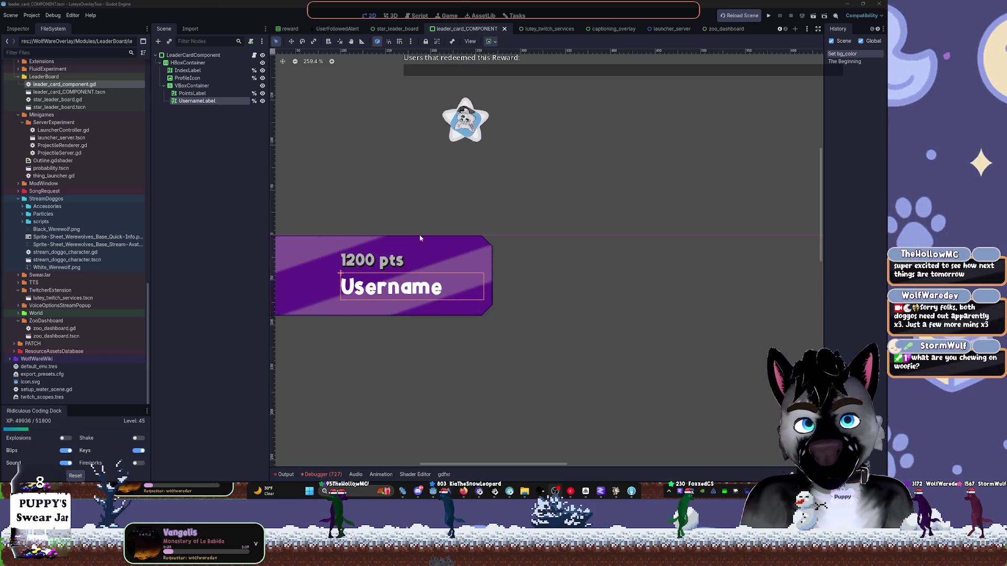
# Zoom out the 2D canvas and switch to the lutey_twitch_services scene tab.
pyautogui.scroll(-2, 423, 224)
pyautogui.scroll(-6, 458, 247)
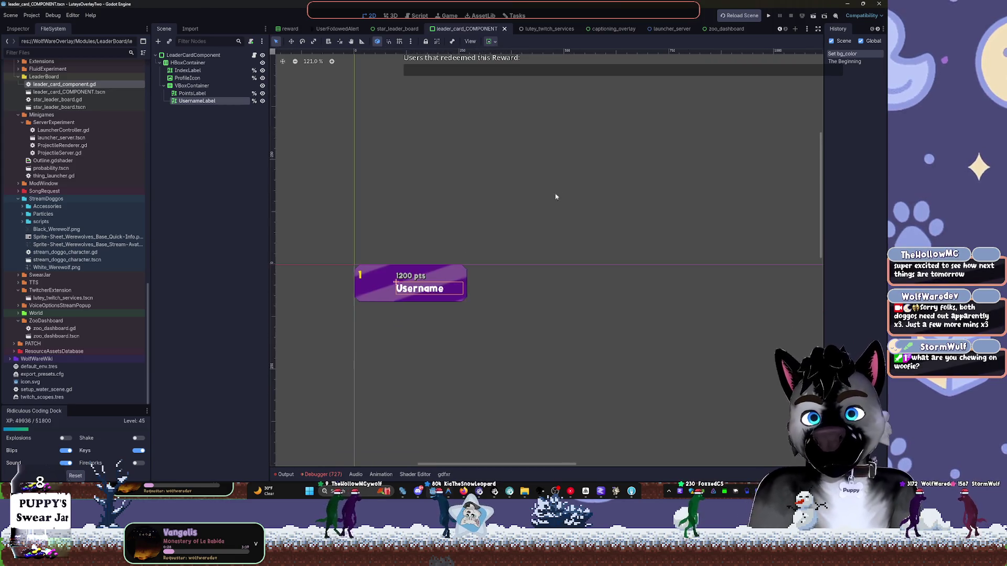
pyautogui.click(549, 31)
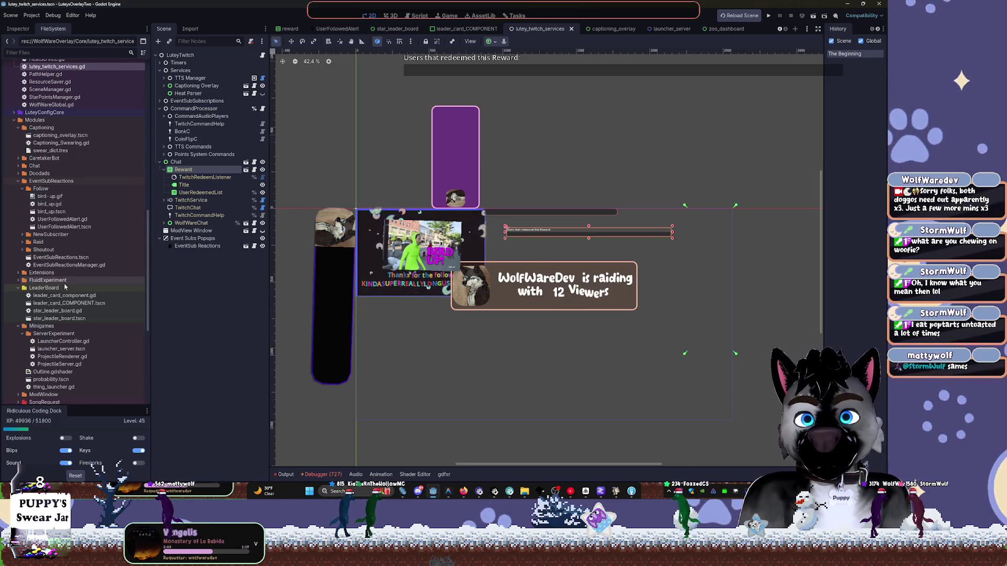
# Collapse the EventSubReactions folder in the FileSystem dock.
pyautogui.click(58, 289)
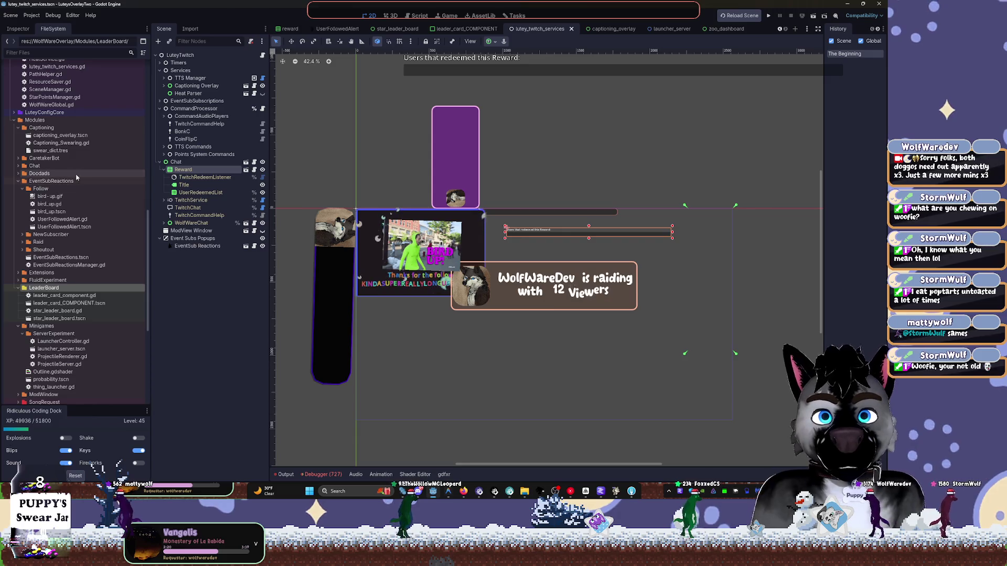
pyautogui.click(18, 181)
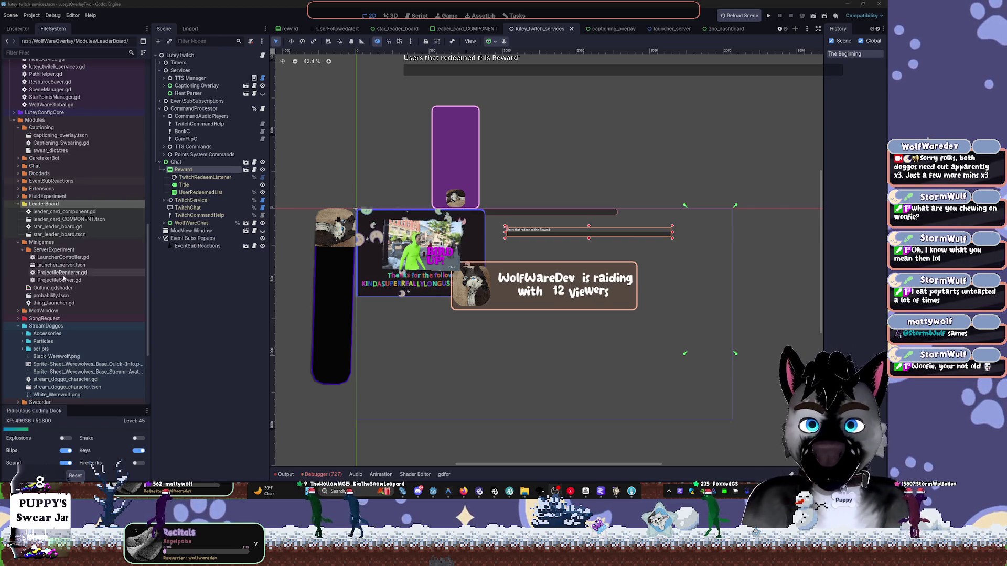
pyautogui.scroll(-3, 79, 236)
pyautogui.click(63, 307)
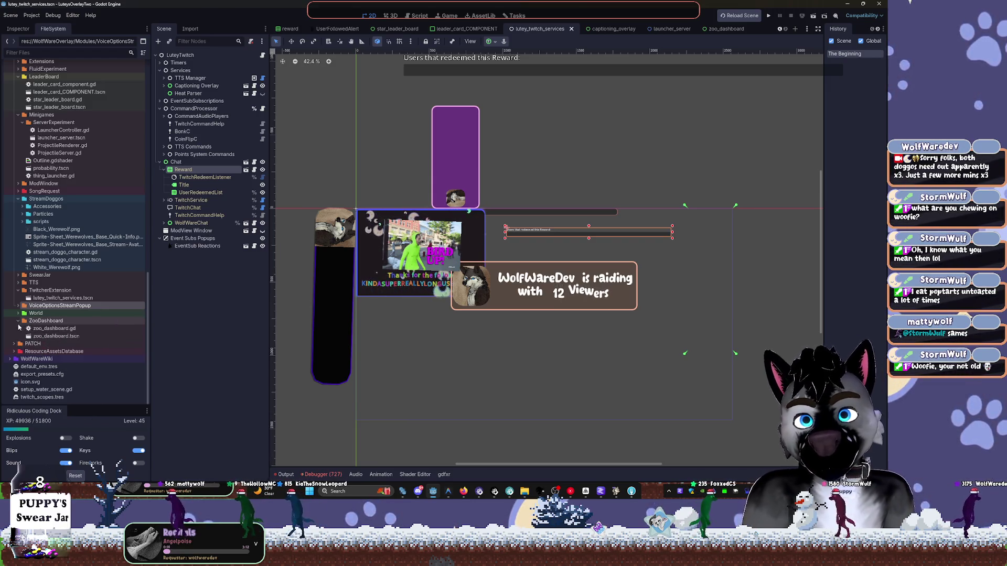
pyautogui.scroll(1, 16, 330)
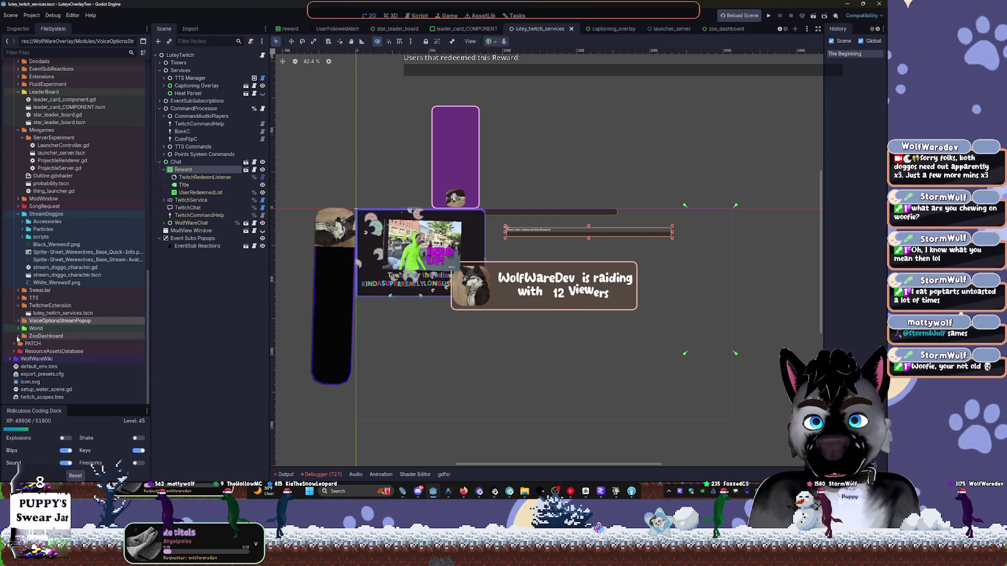
# Collapse ZooDashboard, expand the World folder and select StreamDoggoWorld.tscn.
pyautogui.click(18, 337)
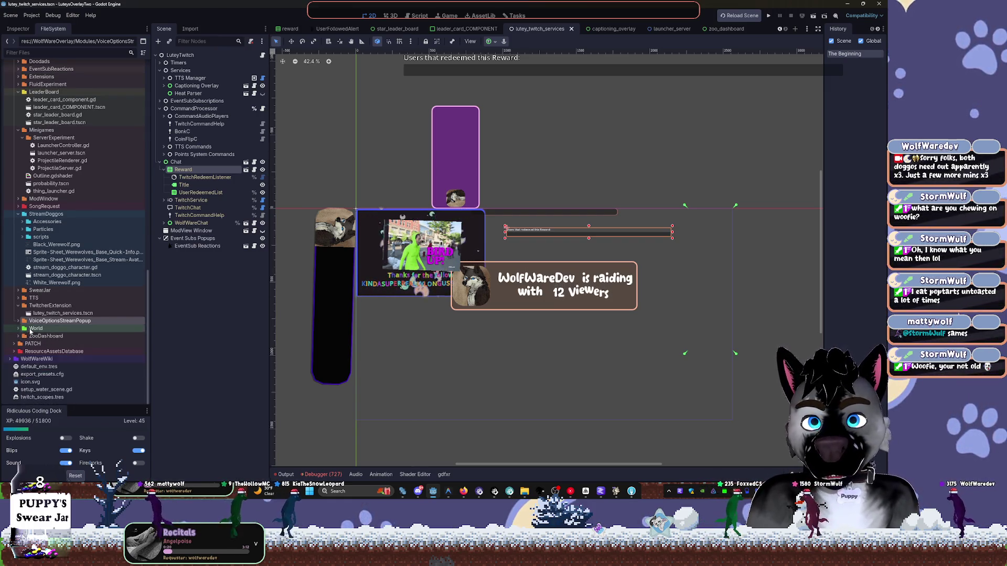
pyautogui.click(21, 329)
pyautogui.click(19, 329)
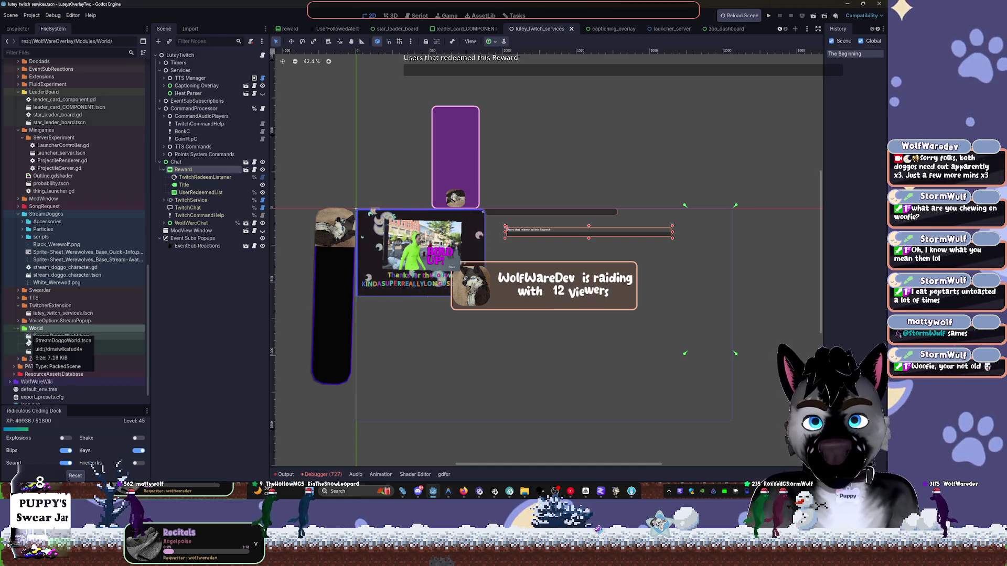
pyautogui.click(40, 336)
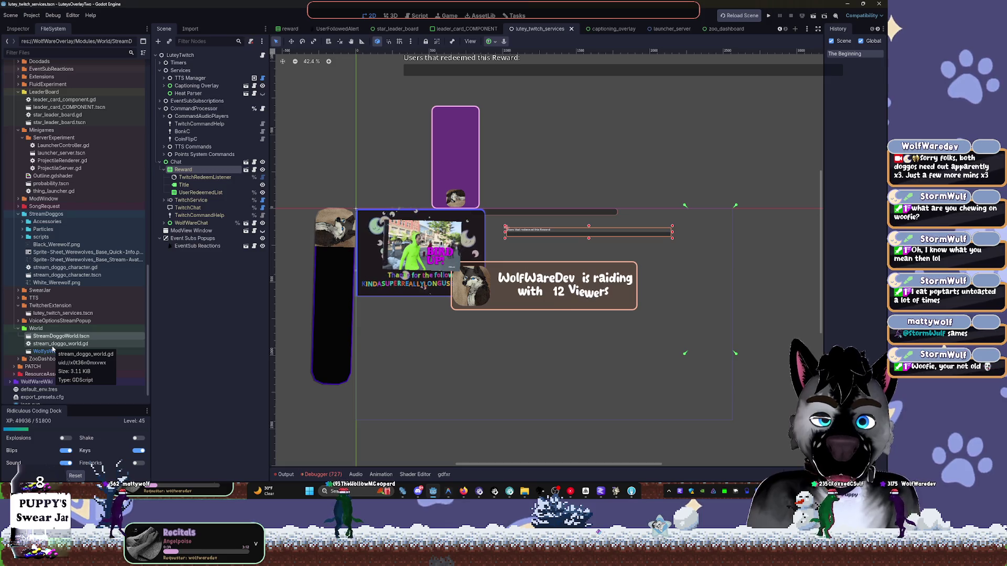
# Open StreamDoggoWorld.tscn, then select WolfysWorld.tscn in the file tree.
pyautogui.doubleClick(56, 338)
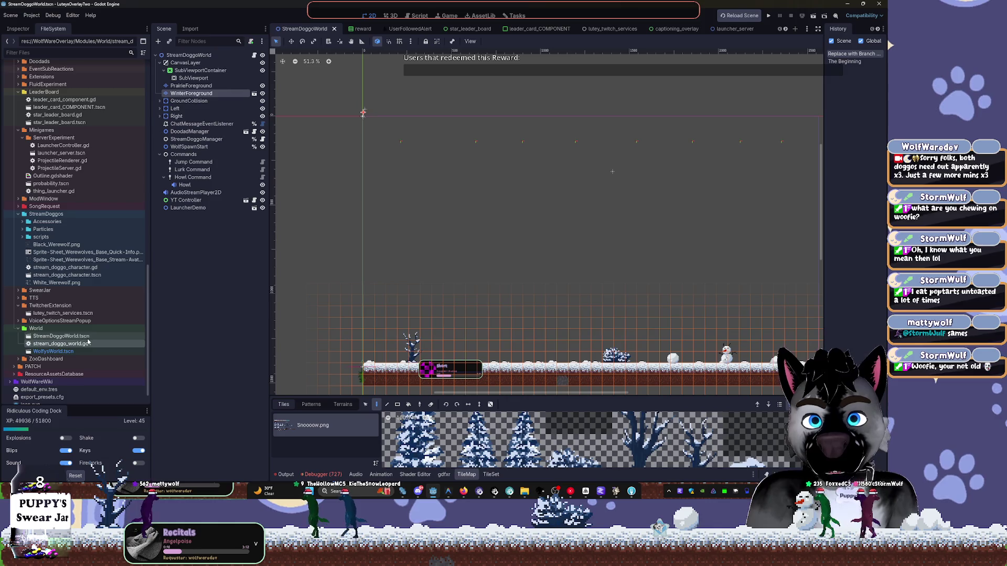
pyautogui.click(87, 339)
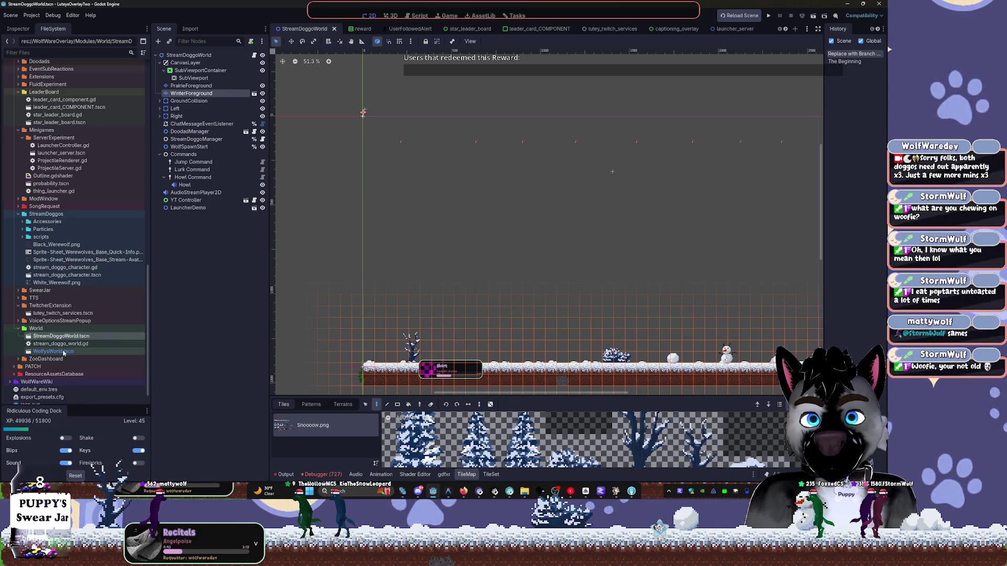
pyautogui.click(62, 353)
# Open the WolfysWorld.tscn 3D scene and collapse the World folder.
pyautogui.doubleClick(53, 351)
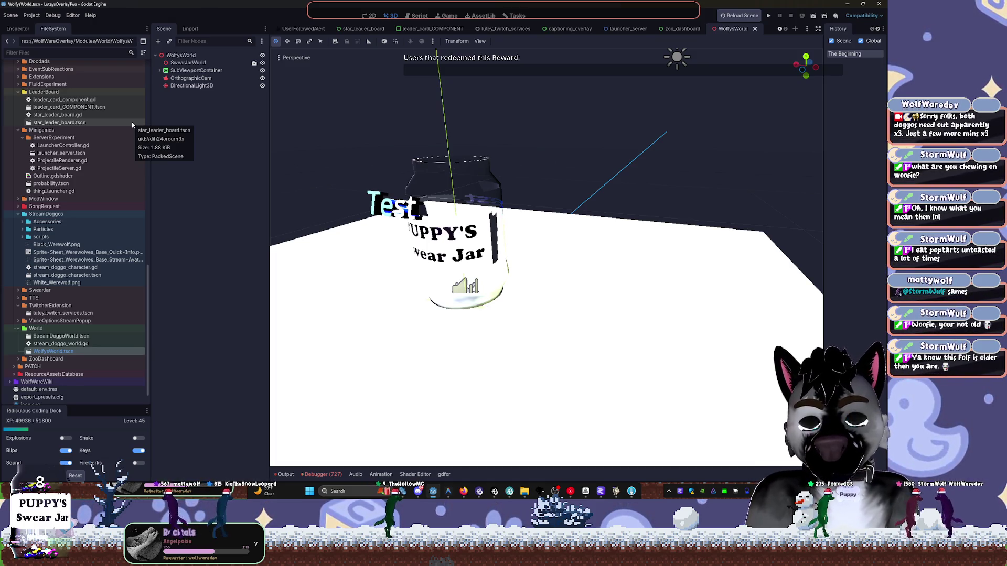
pyautogui.click(19, 328)
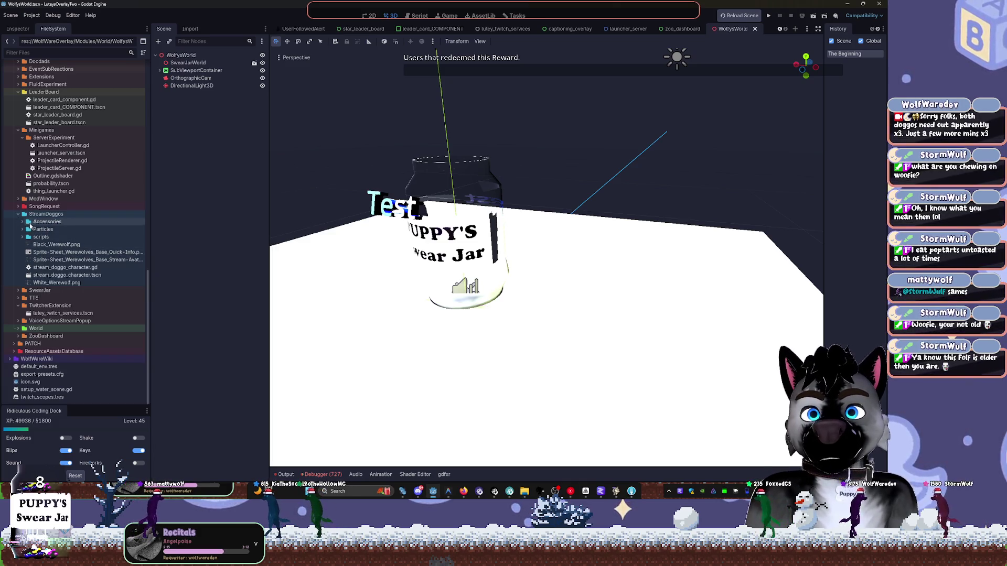
# Set the StreamDoggos folder colour to pink.
pyautogui.click(40, 218)
pyautogui.rightClick(76, 217)
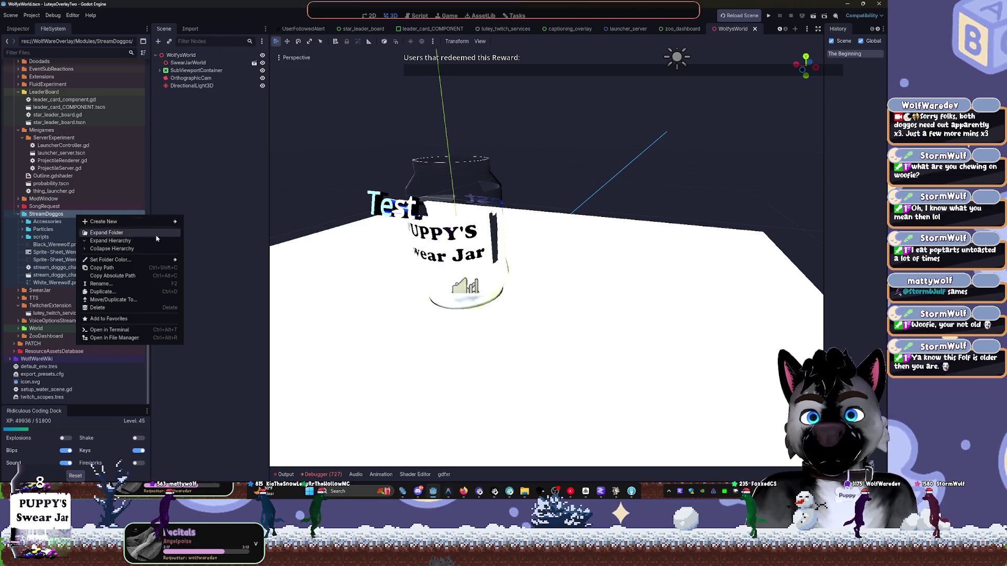
pyautogui.moveTo(156, 260)
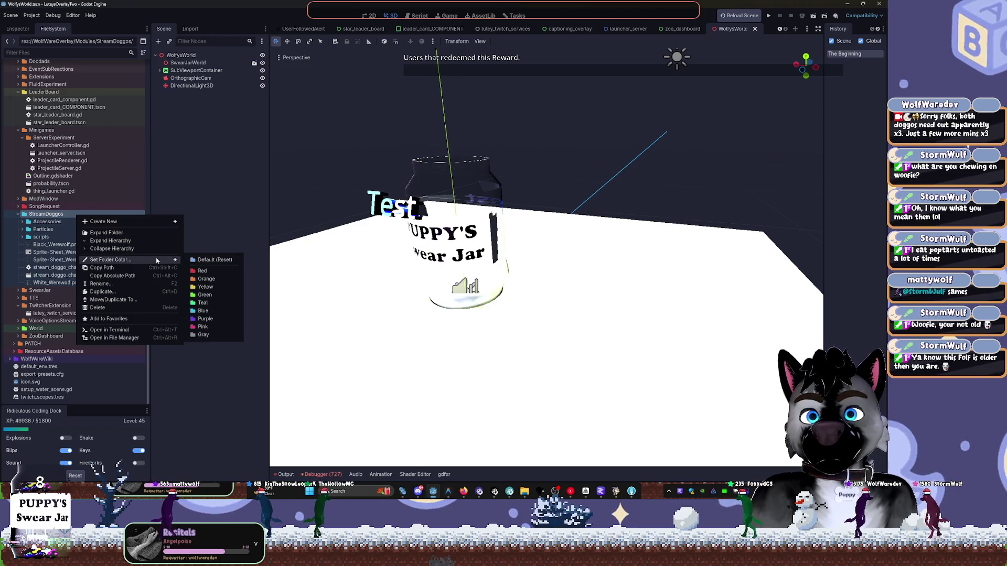
pyautogui.click(220, 328)
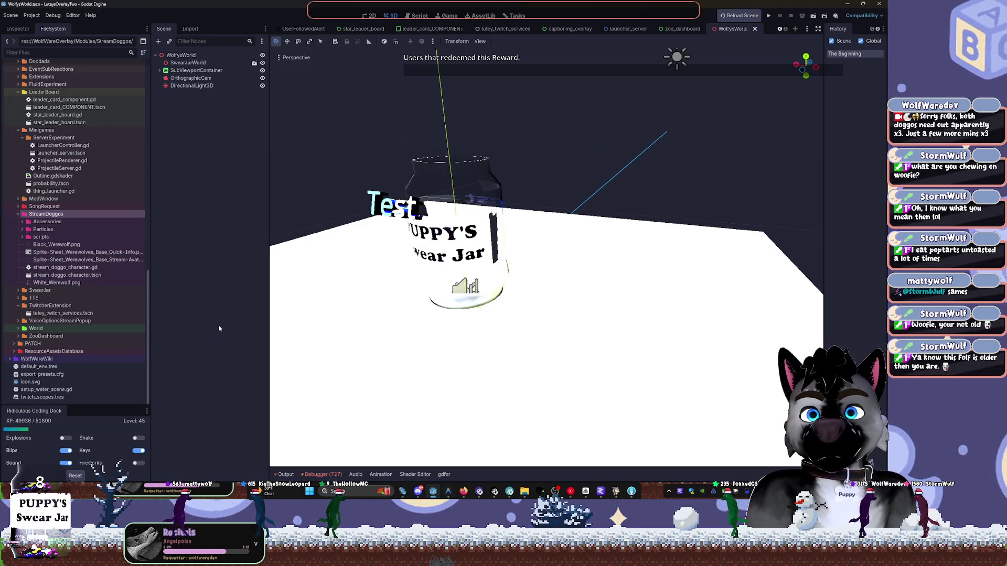
# Colour the SongRequest folder pink, then change it to gray.
pyautogui.click(68, 207)
pyautogui.rightClick(69, 208)
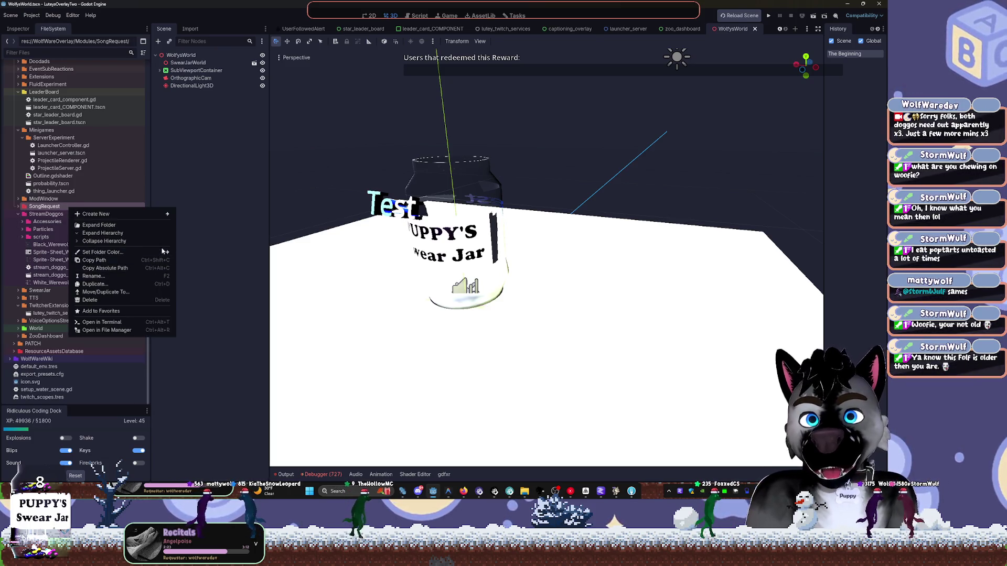
pyautogui.moveTo(161, 255)
pyautogui.click(204, 320)
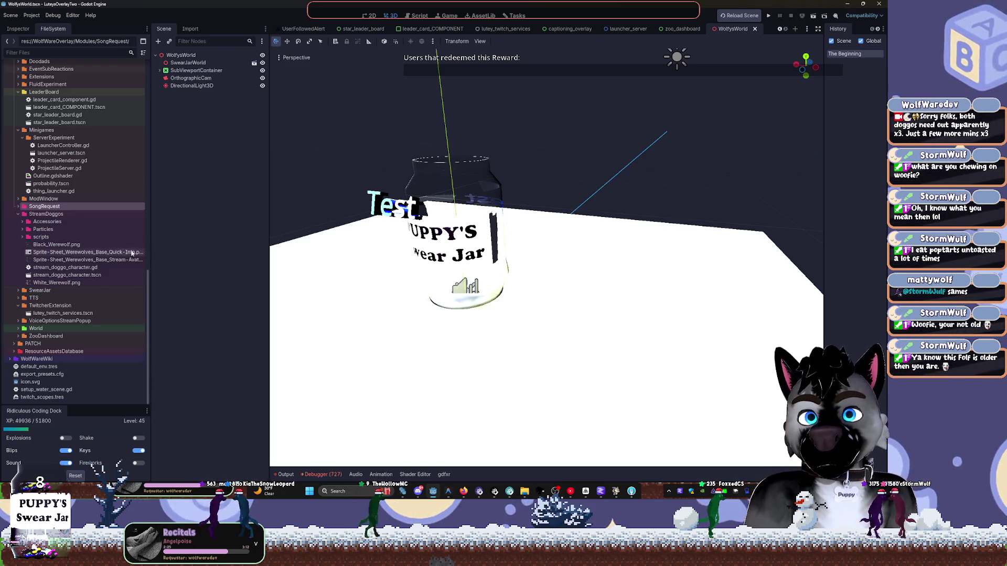
pyautogui.rightClick(49, 207)
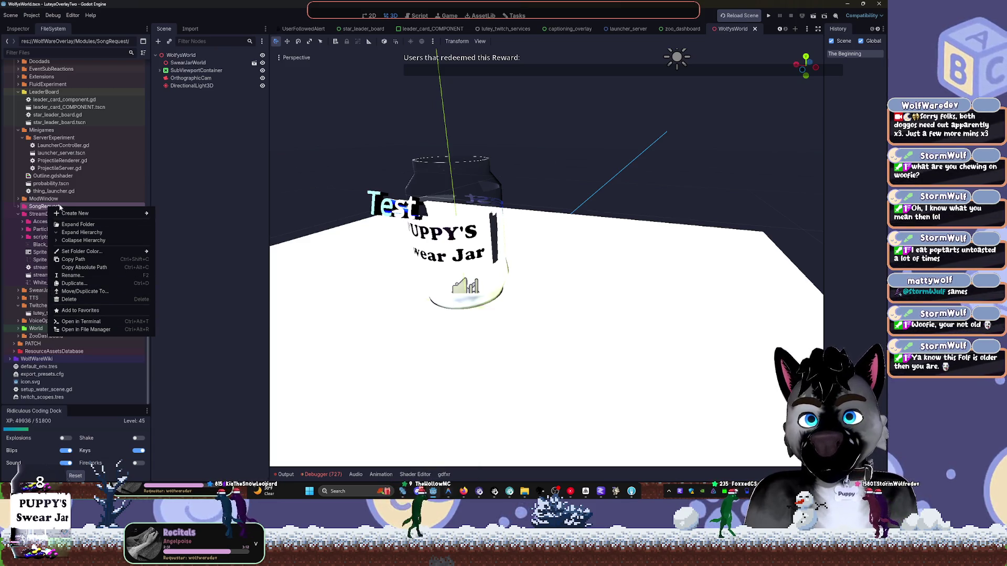
pyautogui.moveTo(115, 254)
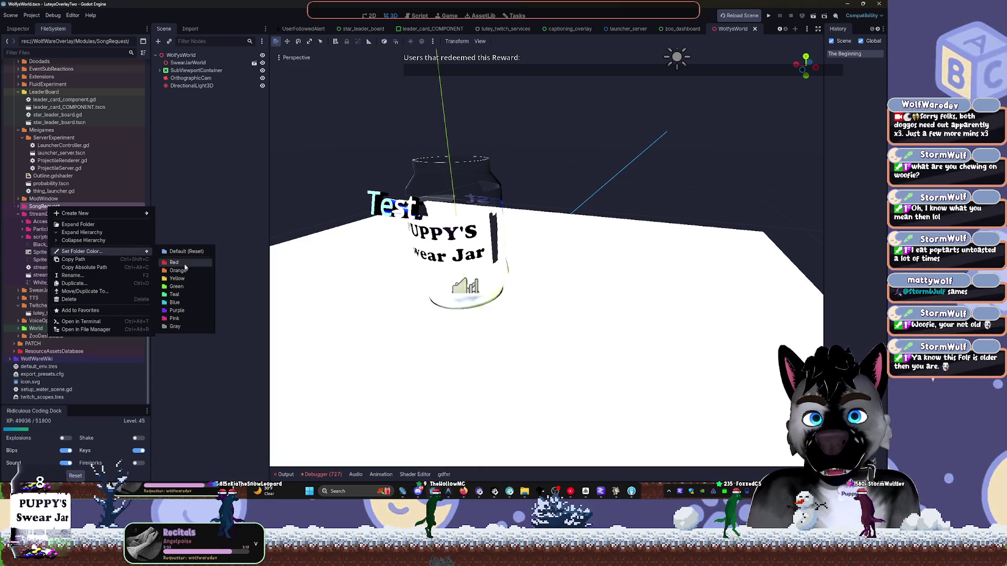
pyautogui.click(192, 327)
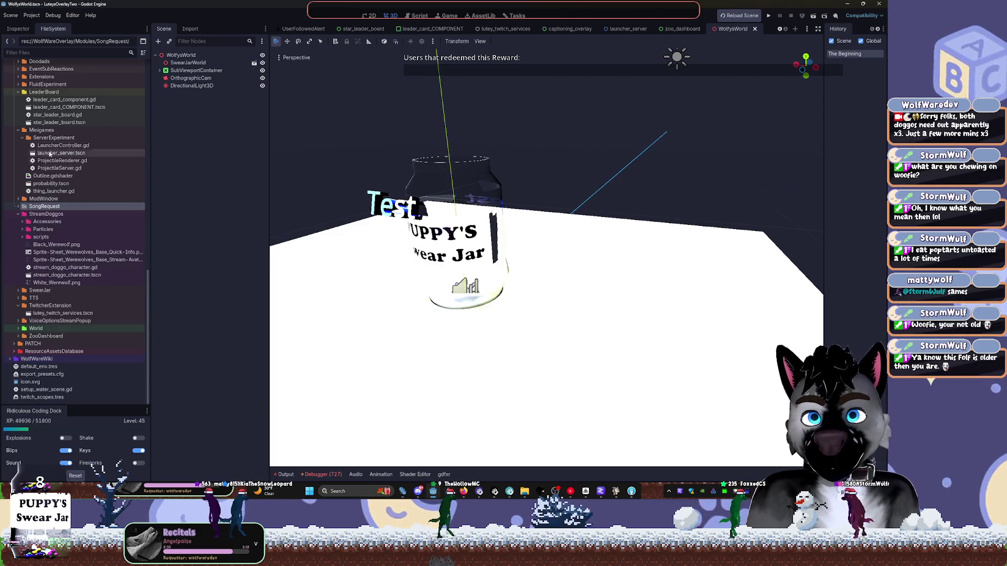
# Reset the SongRequest folder to the default folder colour.
pyautogui.scroll(5, 57, 142)
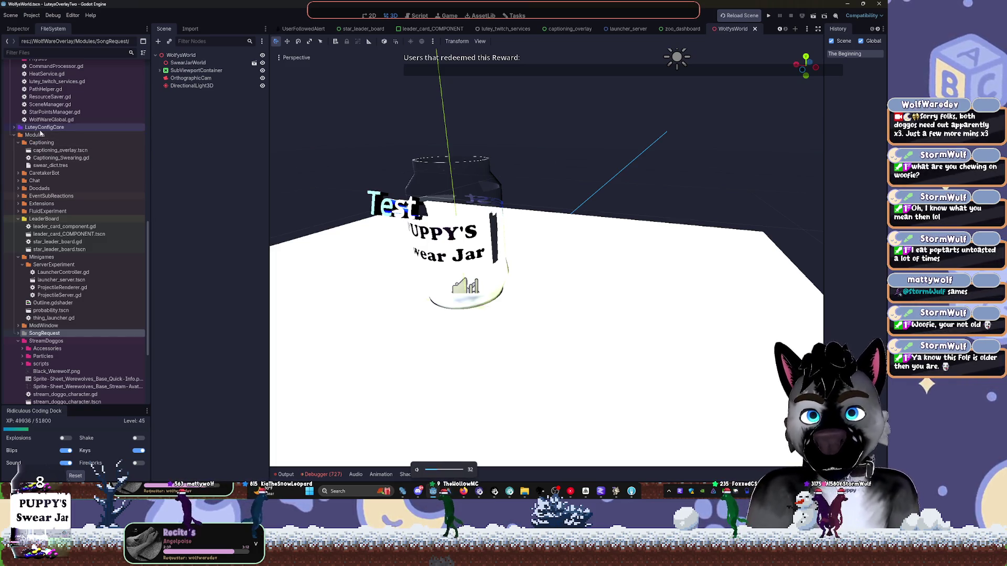
pyautogui.click(34, 135)
pyautogui.scroll(-2, 72, 277)
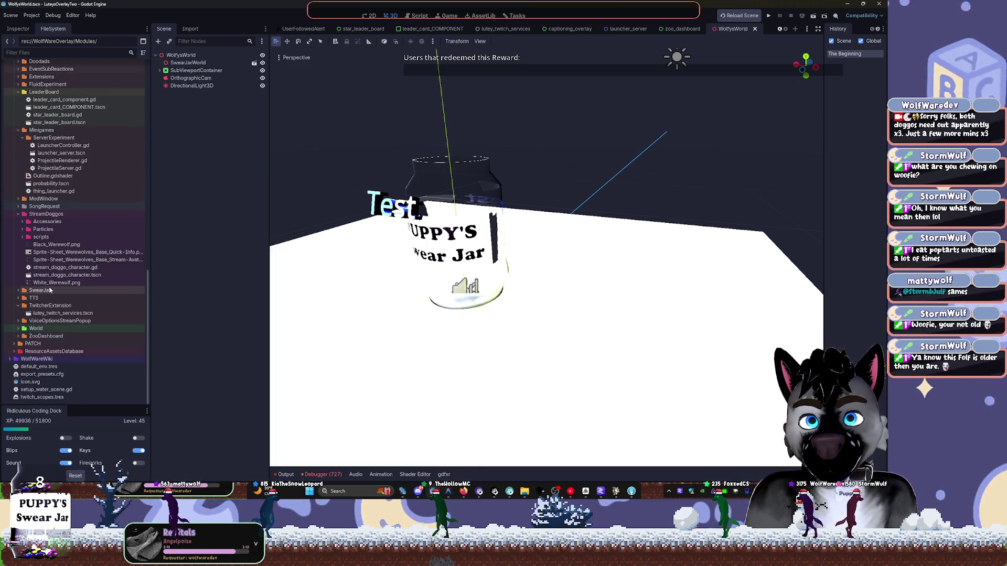
pyautogui.scroll(-4, 62, 237)
pyautogui.rightClick(61, 238)
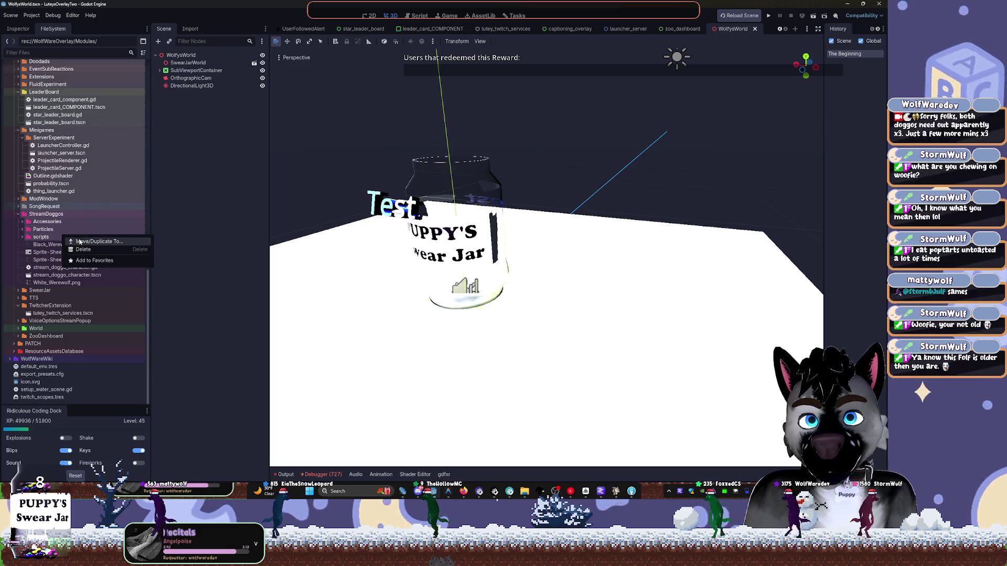
pyautogui.click(58, 215)
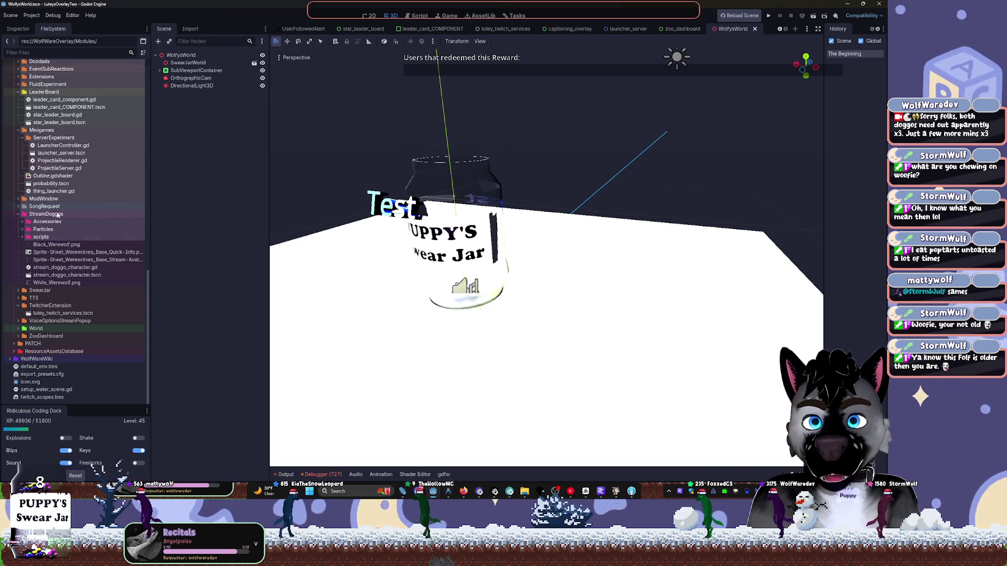
pyautogui.rightClick(36, 209)
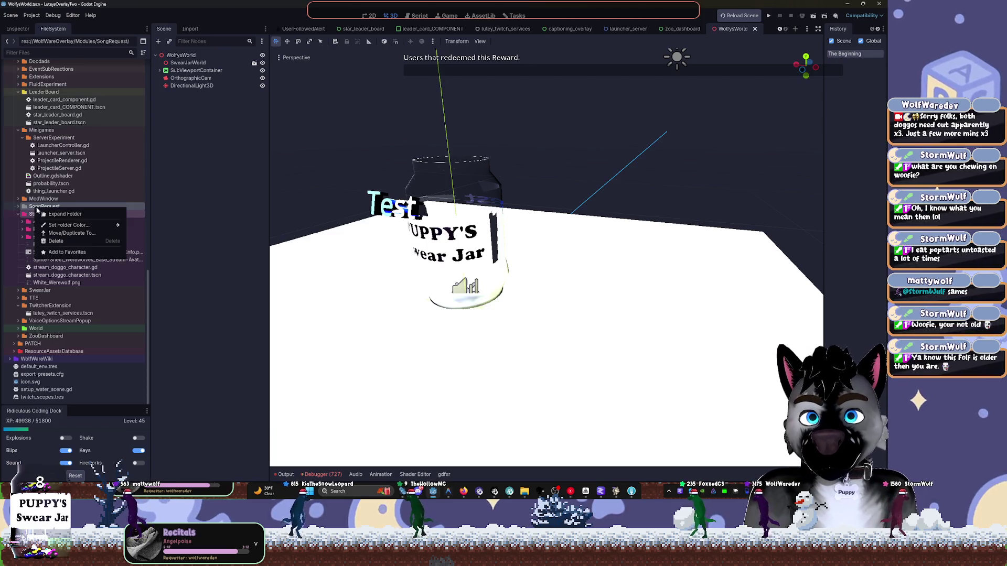
pyautogui.moveTo(103, 229)
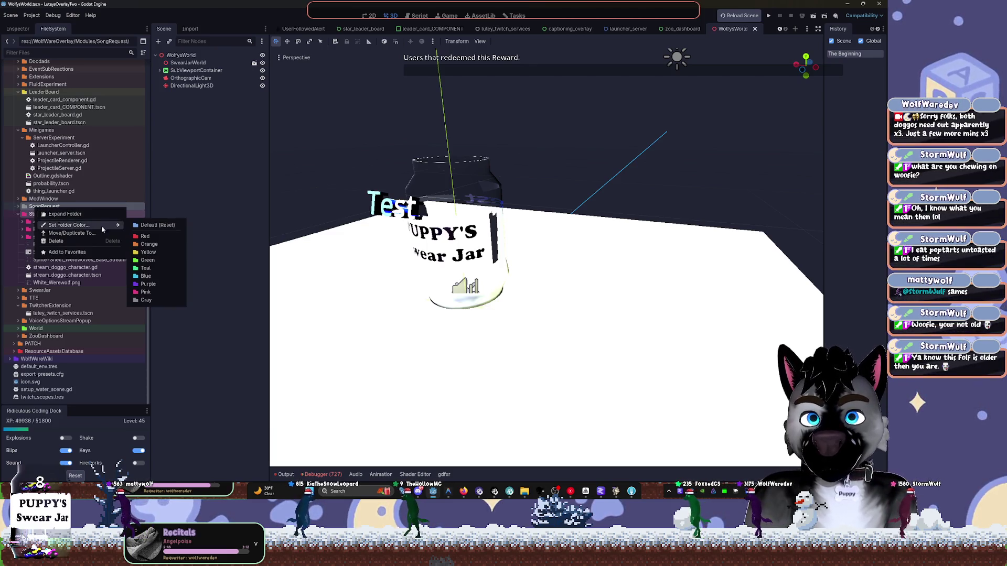
pyautogui.click(156, 230)
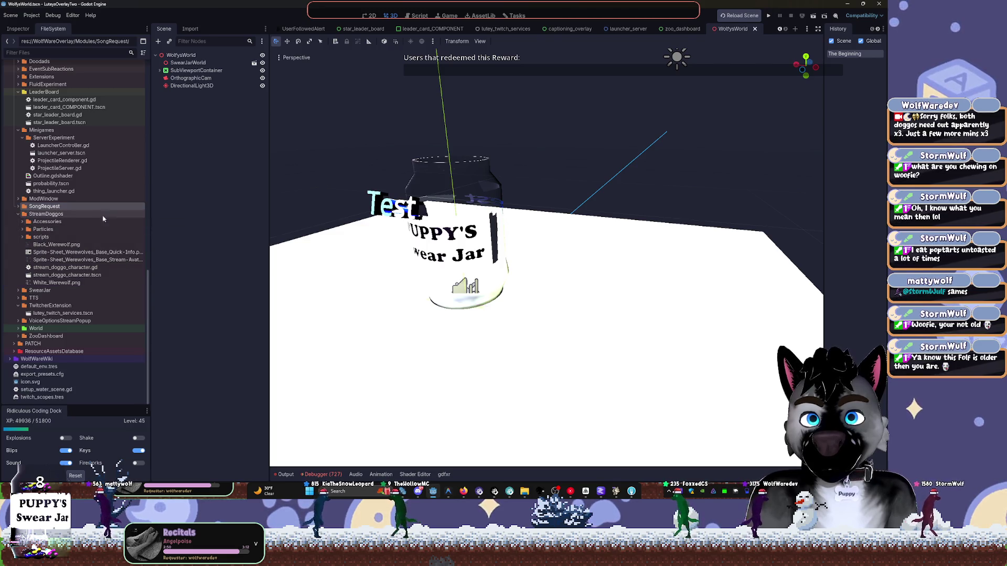
# Reset the LeaderBoard folder to the default folder colour.
pyautogui.rightClick(41, 92)
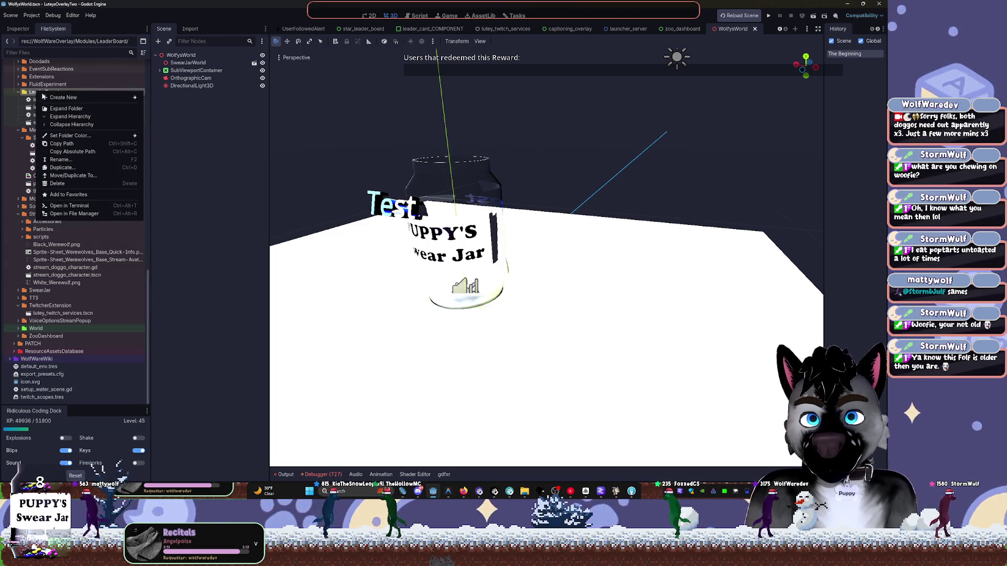
pyautogui.moveTo(94, 99)
pyautogui.moveTo(117, 137)
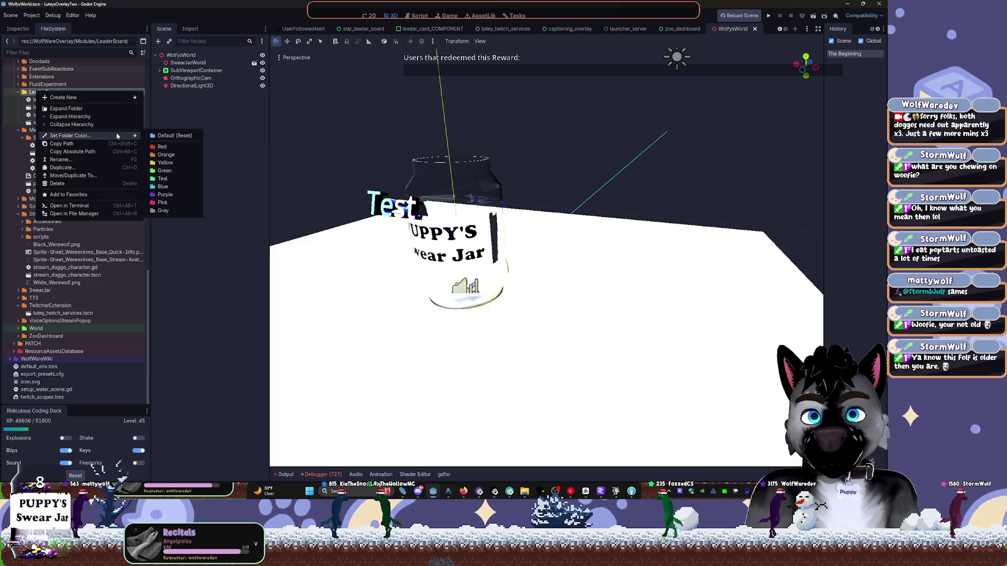
pyautogui.click(155, 137)
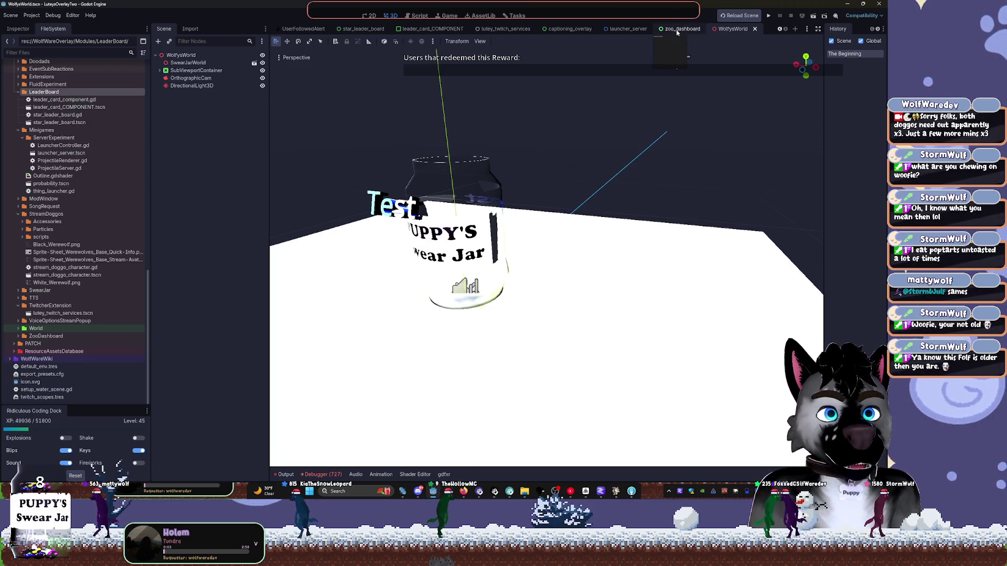
# Clear the earlier text from the FileSystem Filter Files box.
pyautogui.scroll(2, 428, 31)
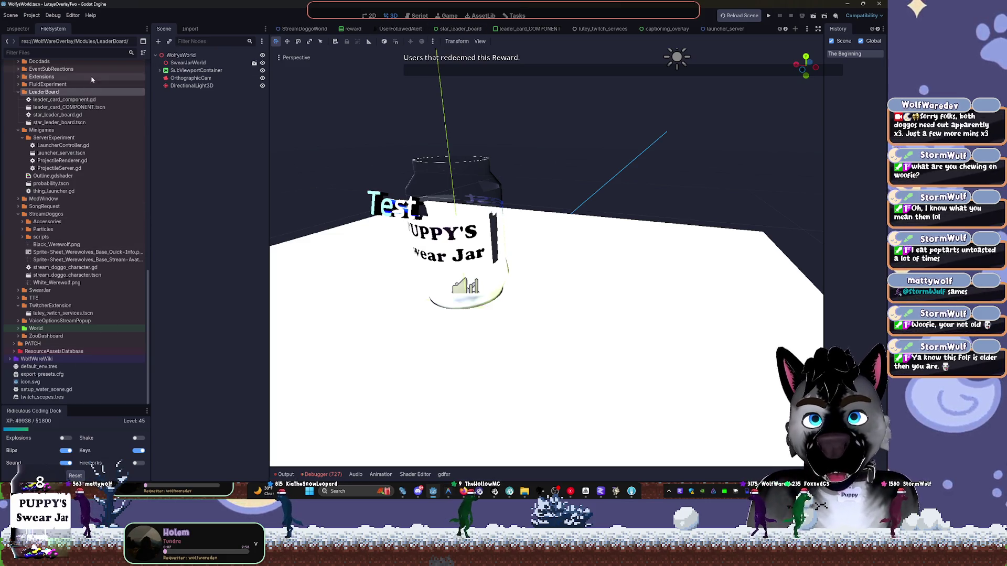
pyautogui.click(60, 52)
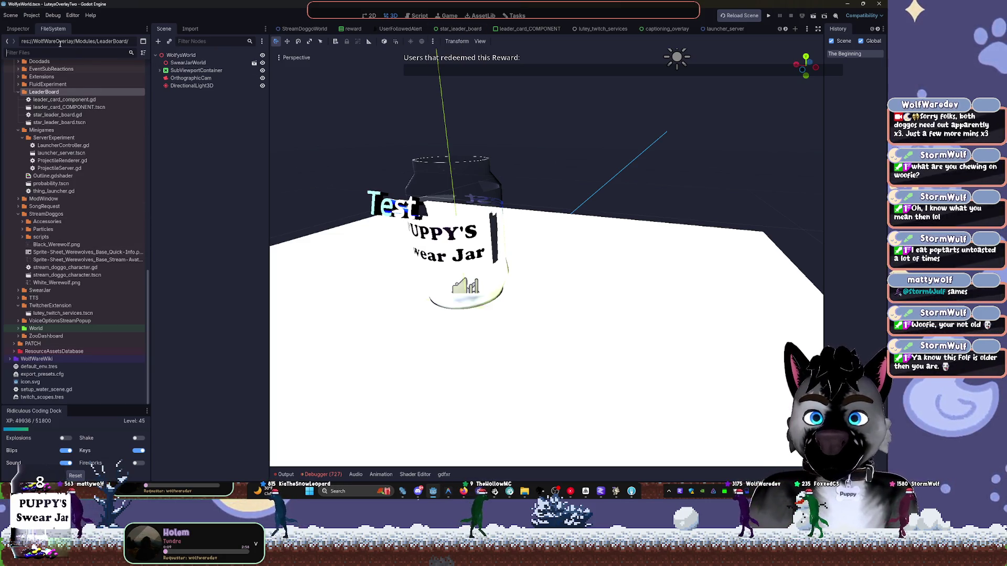
pyautogui.write('do')
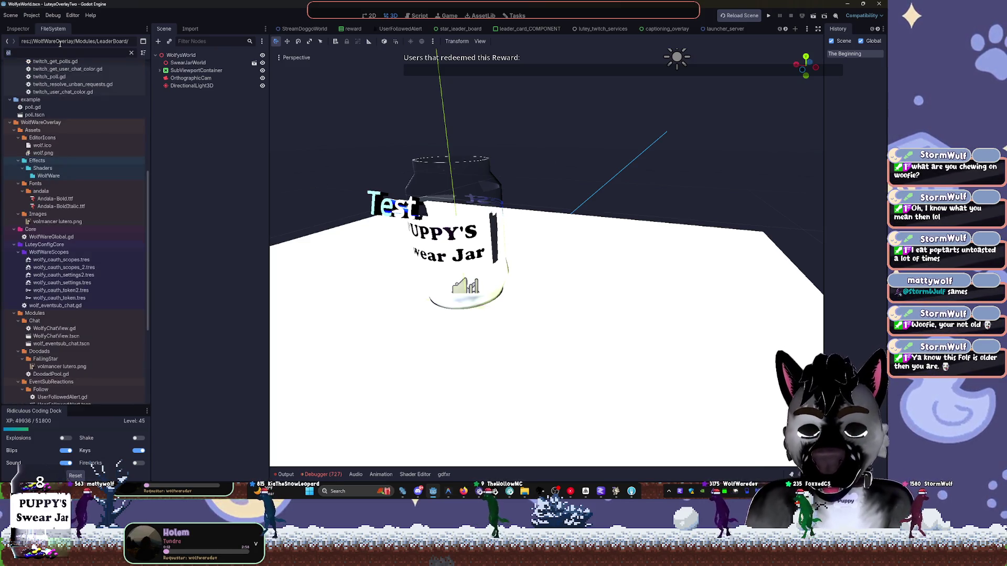
pyautogui.press('BackSpace')
# Filter files by 'follow', open UserFollowedAlert.tscn, then switch to the reward scene.
pyautogui.write('follow')
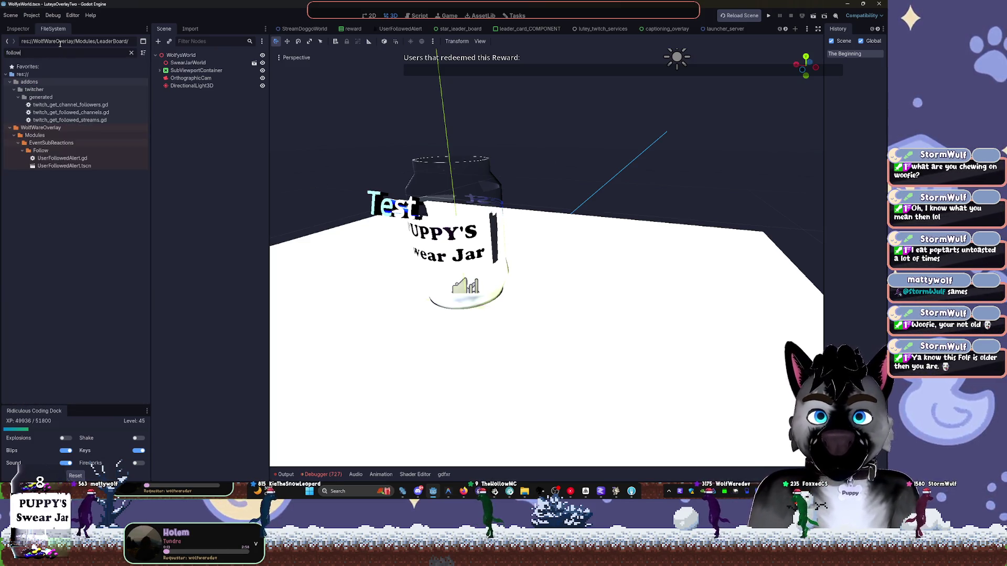
pyautogui.doubleClick(64, 166)
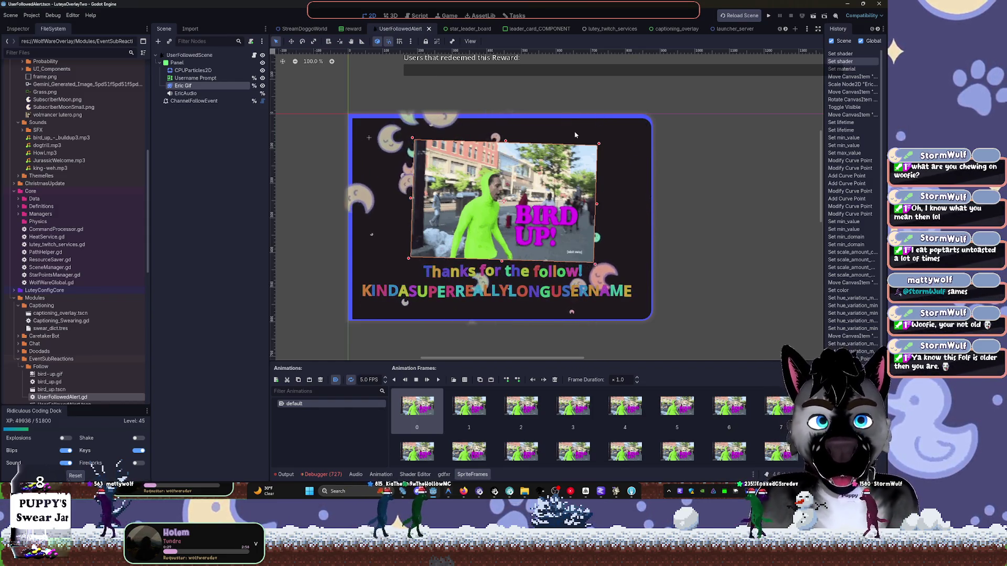
pyautogui.click(353, 28)
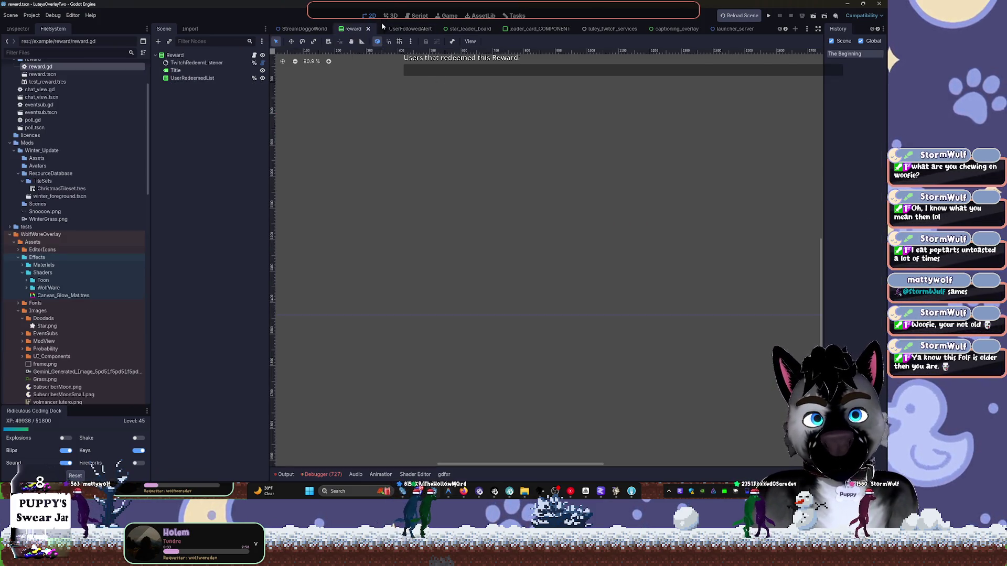
# Switch via StreamDoggoWorld to leader_card_COMPONENT, then collapse the Modules and Core folders.
pyautogui.click(307, 30)
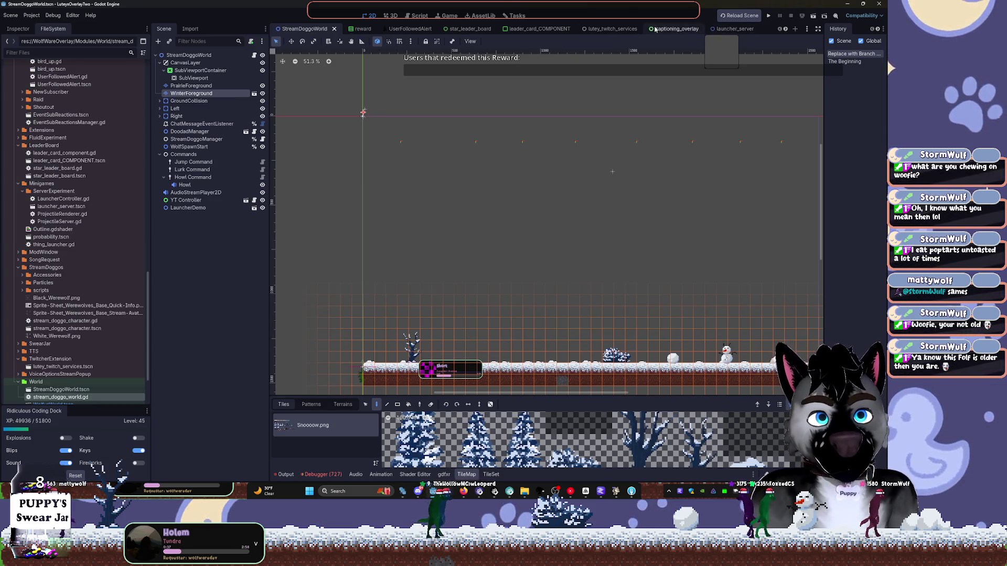
pyautogui.click(523, 29)
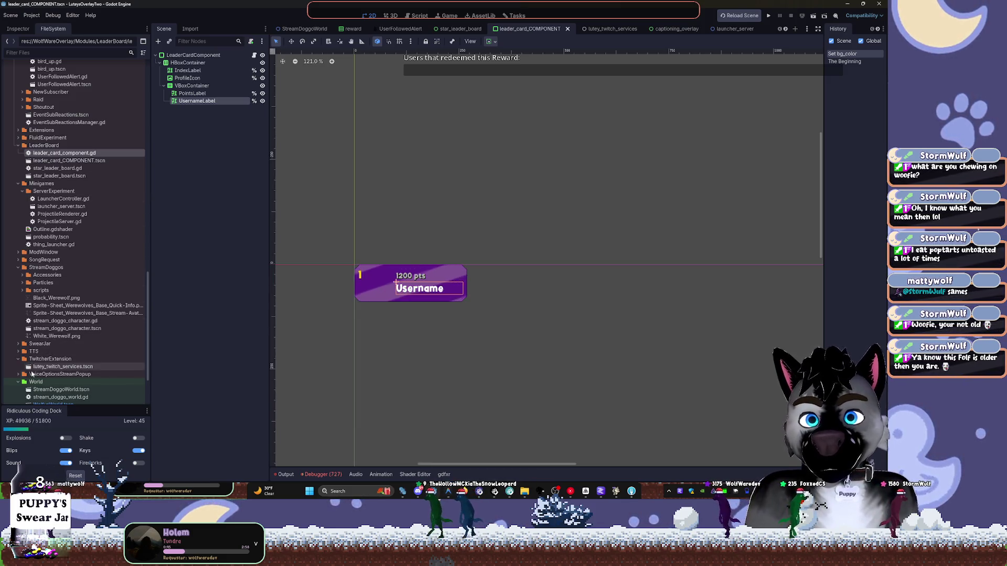
pyautogui.scroll(5, 34, 283)
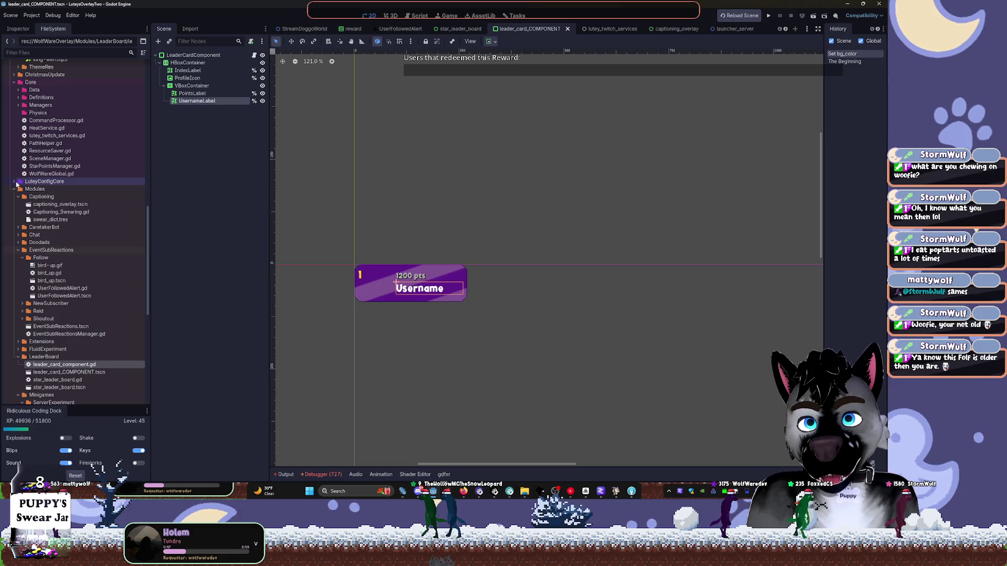
pyautogui.click(37, 182)
pyautogui.click(14, 189)
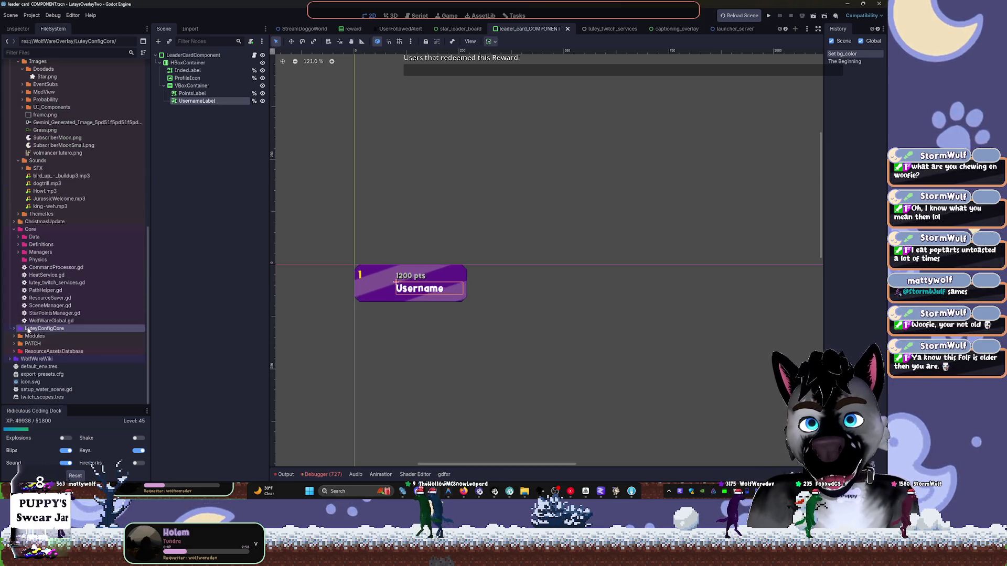
pyautogui.click(13, 229)
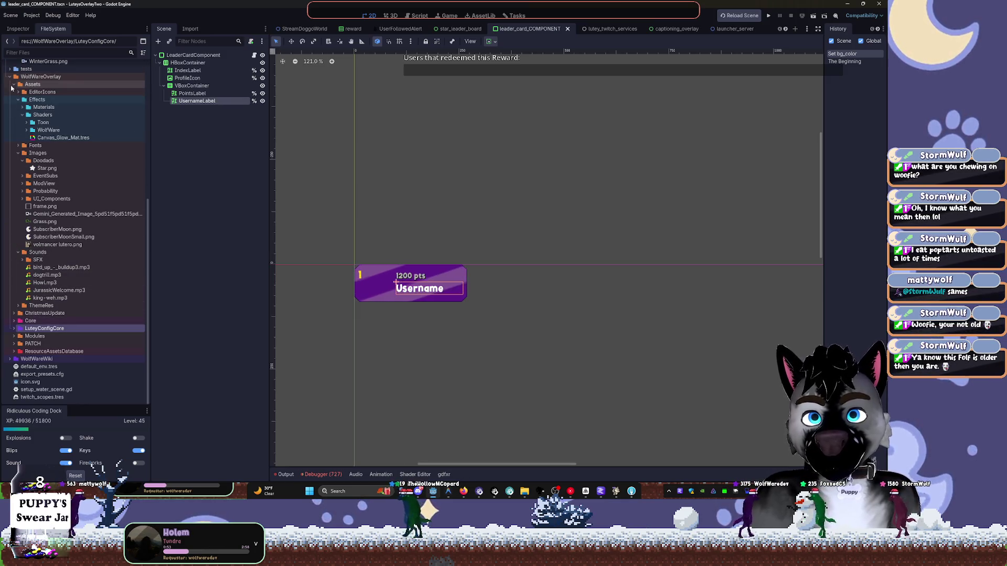
# Check the WolfWareOverlay and Assets folder options, then reset Effects to the default colour.
pyautogui.rightClick(21, 76)
pyautogui.moveTo(64, 83)
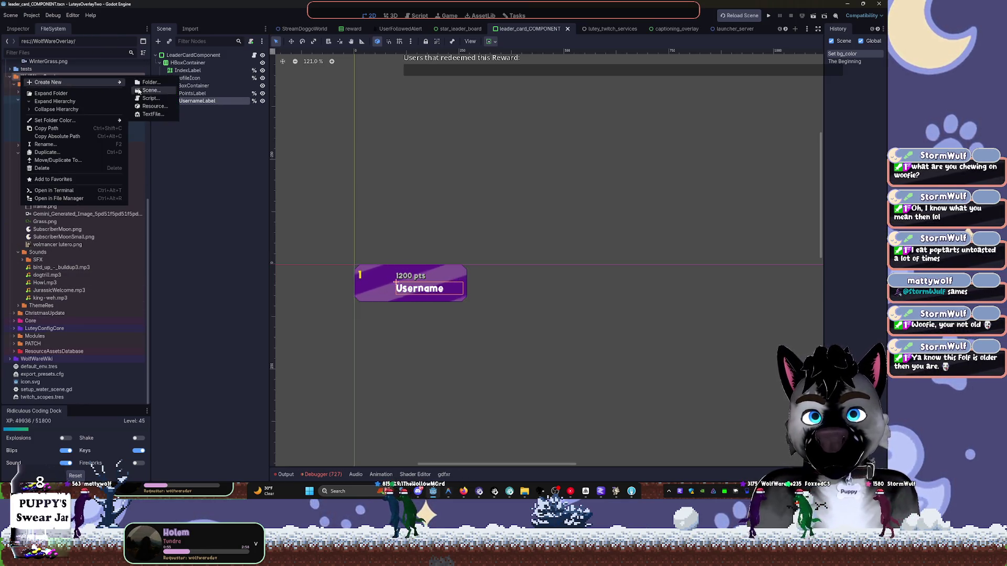
pyautogui.click(136, 121)
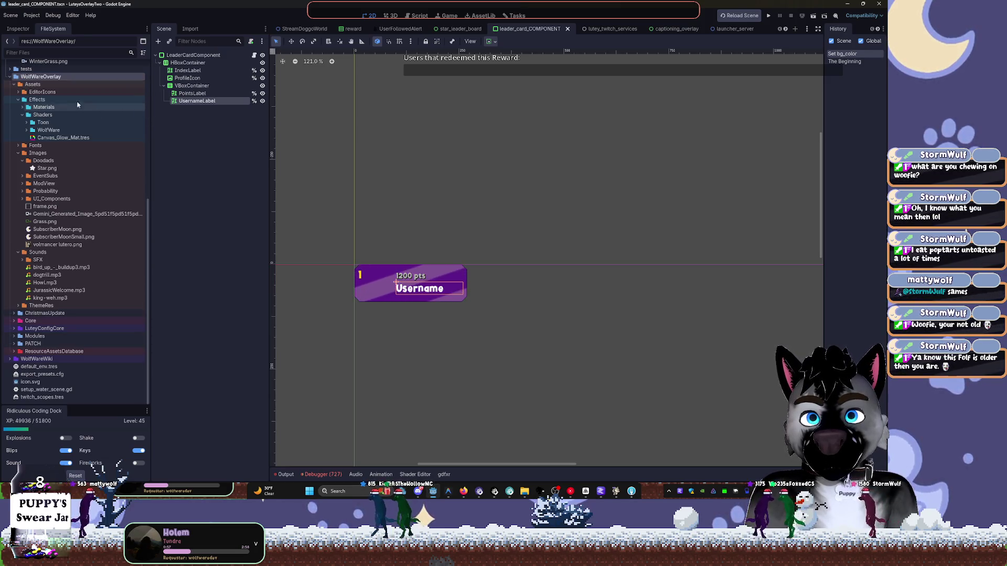
pyautogui.rightClick(58, 84)
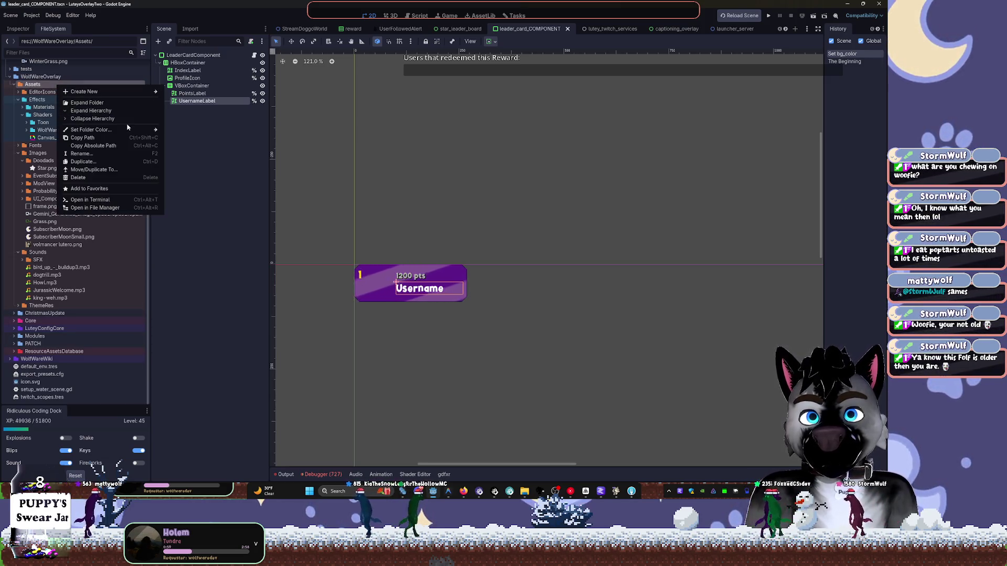
pyautogui.click(183, 133)
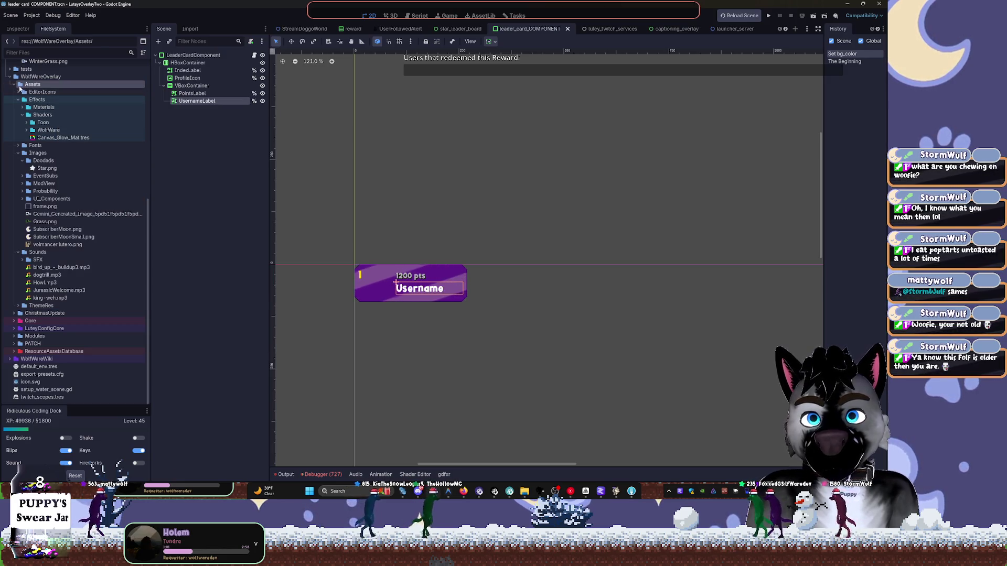
pyautogui.rightClick(39, 100)
pyautogui.moveTo(114, 147)
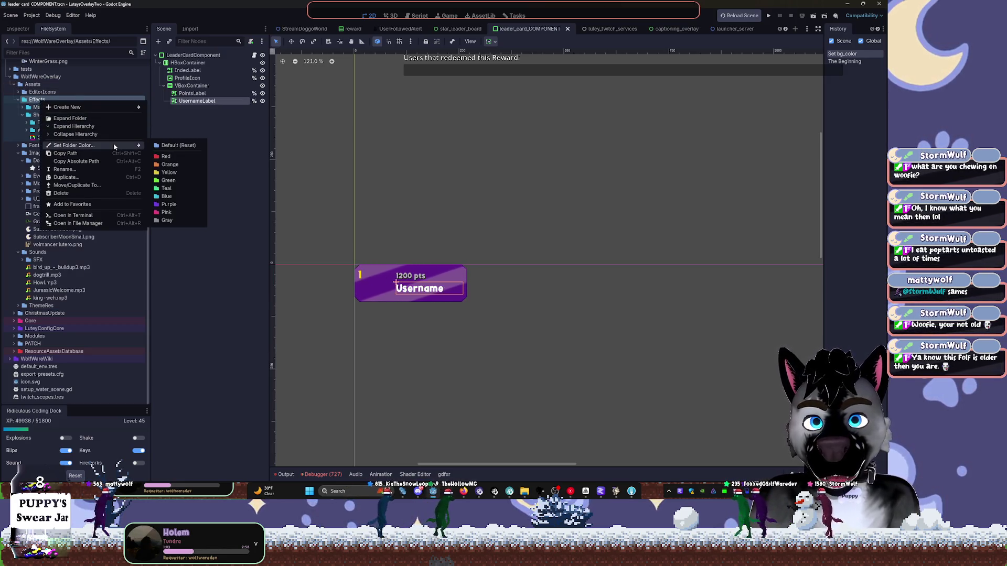
pyautogui.click(171, 145)
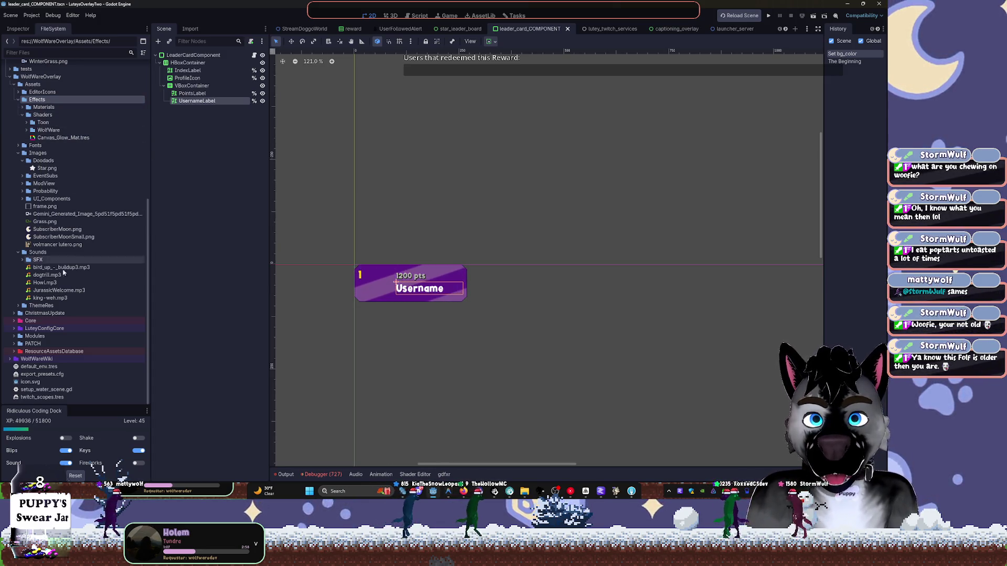
# Expand Core and reset Core and LuteyConfigCore to the default folder colour.
pyautogui.click(14, 320)
pyautogui.scroll(-3, 34, 306)
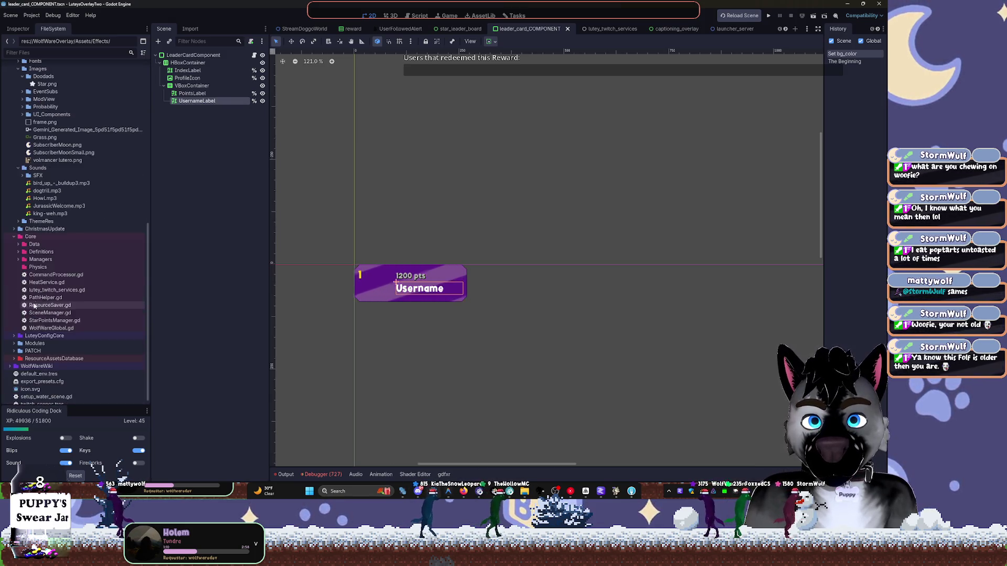
pyautogui.rightClick(54, 240)
pyautogui.moveTo(134, 284)
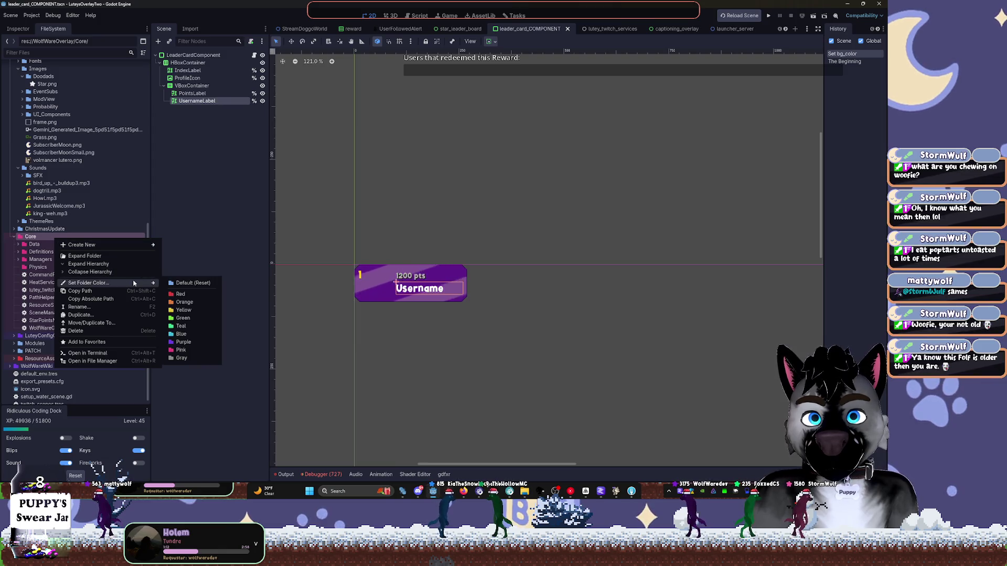
pyautogui.click(202, 283)
pyautogui.scroll(-1, 65, 320)
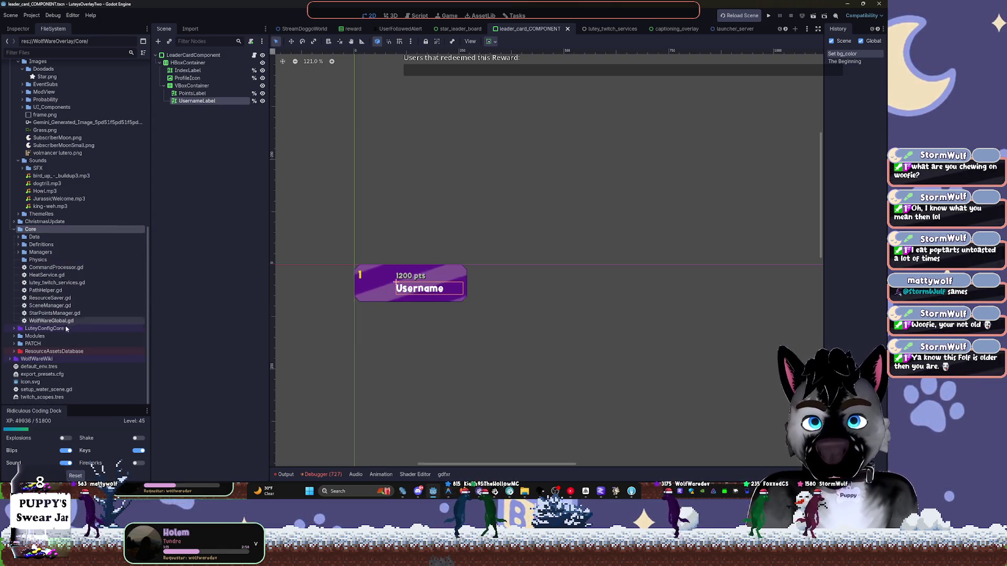
pyautogui.click(66, 331)
pyautogui.rightClick(66, 331)
pyautogui.moveTo(127, 375)
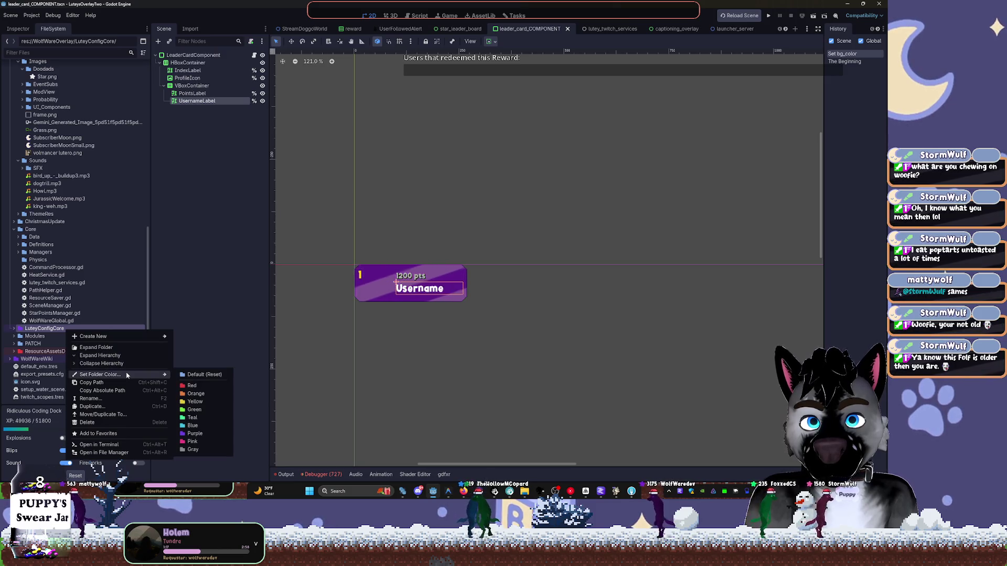
pyautogui.click(204, 375)
# Reset ResourceAssetsDatabase and WolfWareWiki to the default folder colour.
pyautogui.rightClick(103, 351)
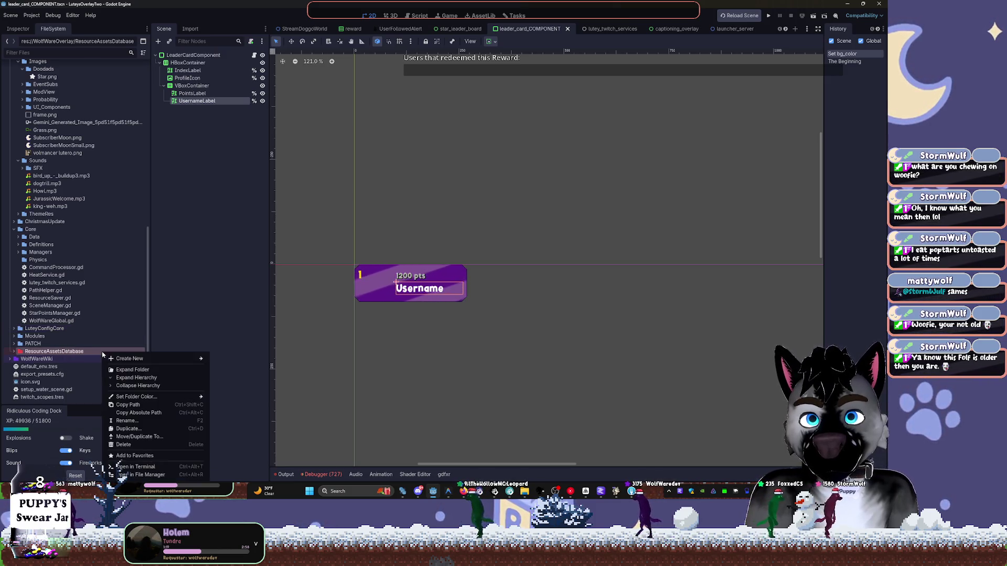
pyautogui.moveTo(179, 399)
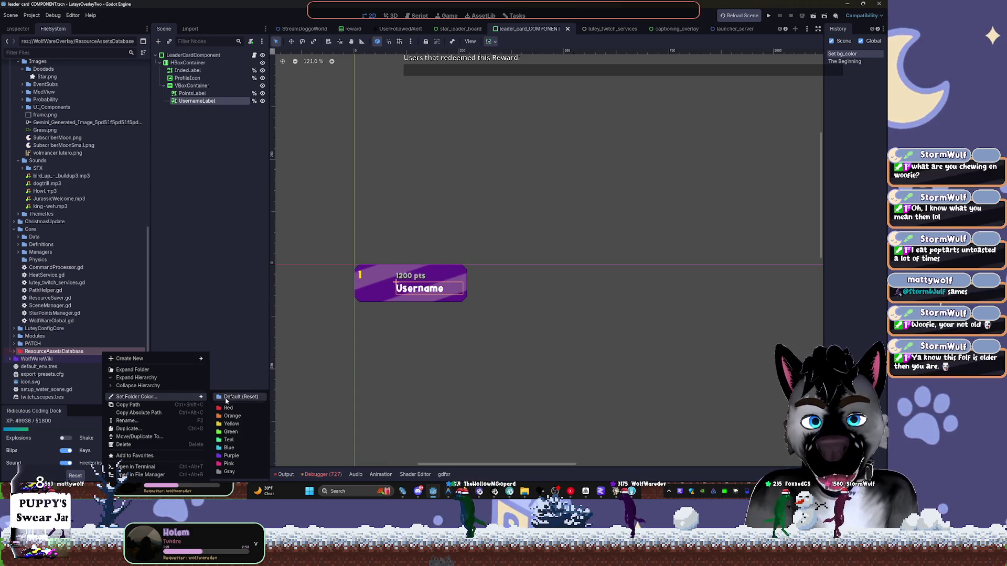
pyautogui.click(238, 397)
pyautogui.rightClick(62, 360)
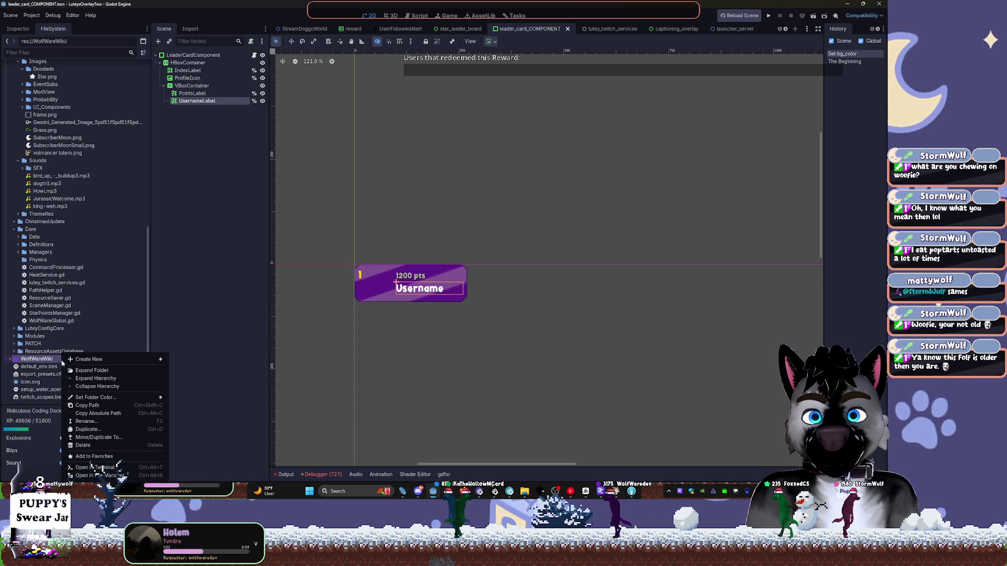
pyautogui.moveTo(140, 399)
pyautogui.click(210, 398)
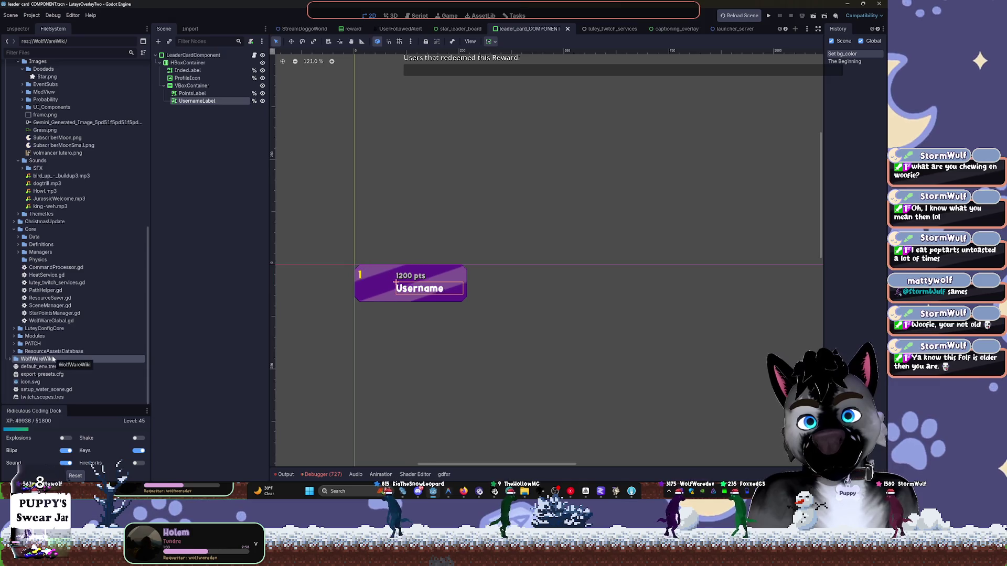
pyautogui.scroll(10, 73, 341)
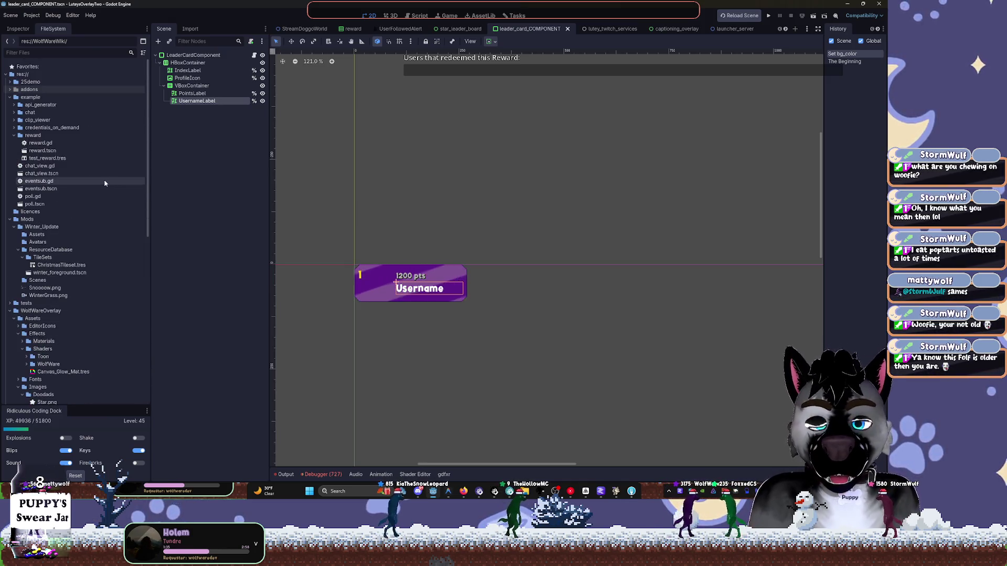
# Collapse the reward, example, Mods and WolfWareOverlay folders in the FileSystem dock.
pyautogui.click(15, 136)
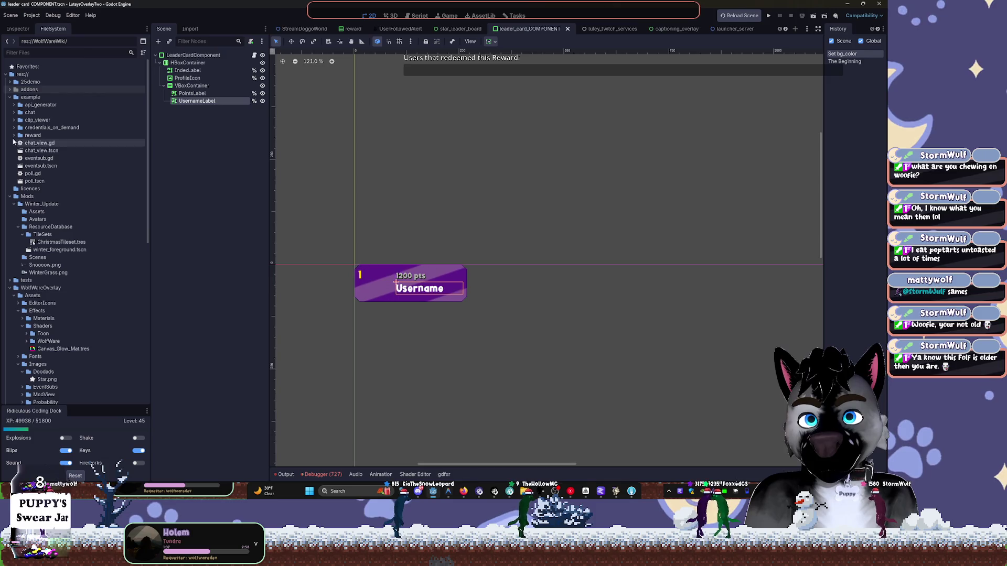
pyautogui.click(10, 97)
pyautogui.click(10, 113)
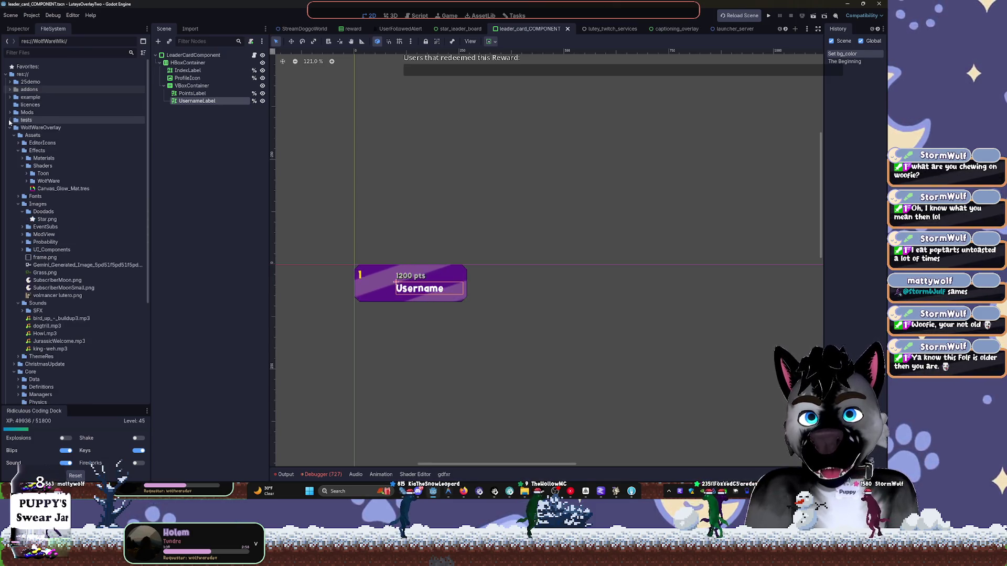
pyautogui.click(9, 128)
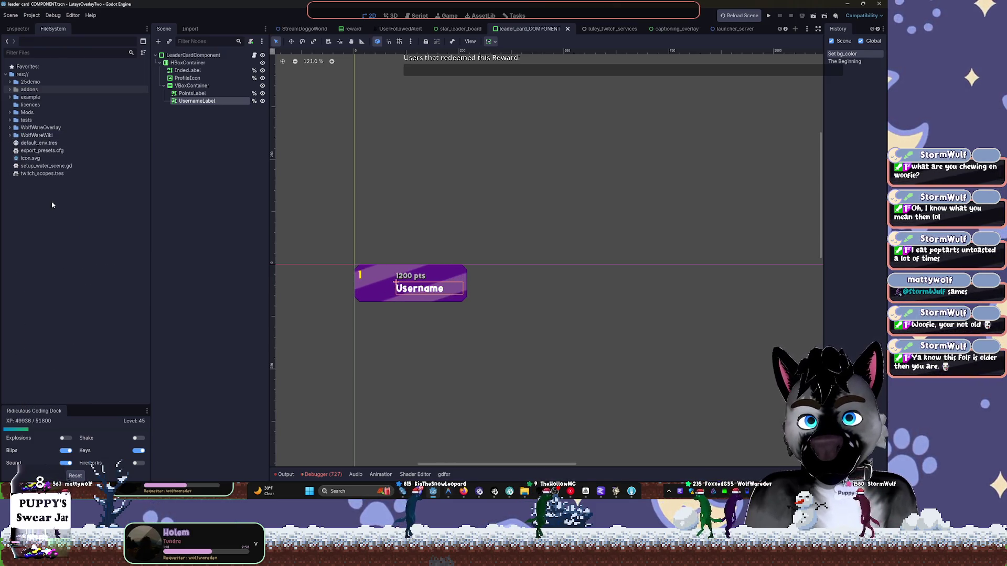
# Change the WolfWareWiki folder's colour tint, then bring up its folder actions again.
pyautogui.rightClick(26, 135)
pyautogui.moveTo(79, 180)
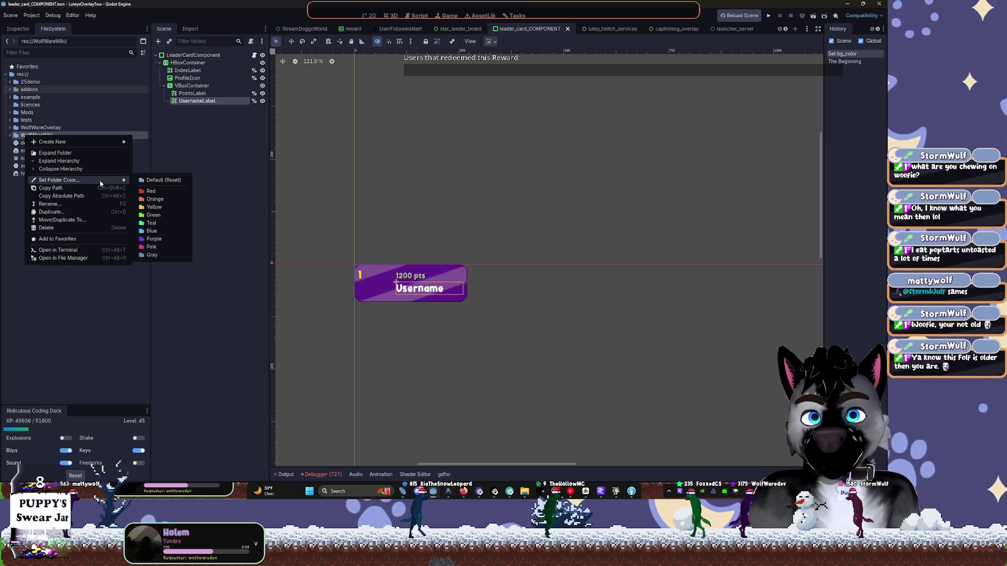
pyautogui.click(162, 252)
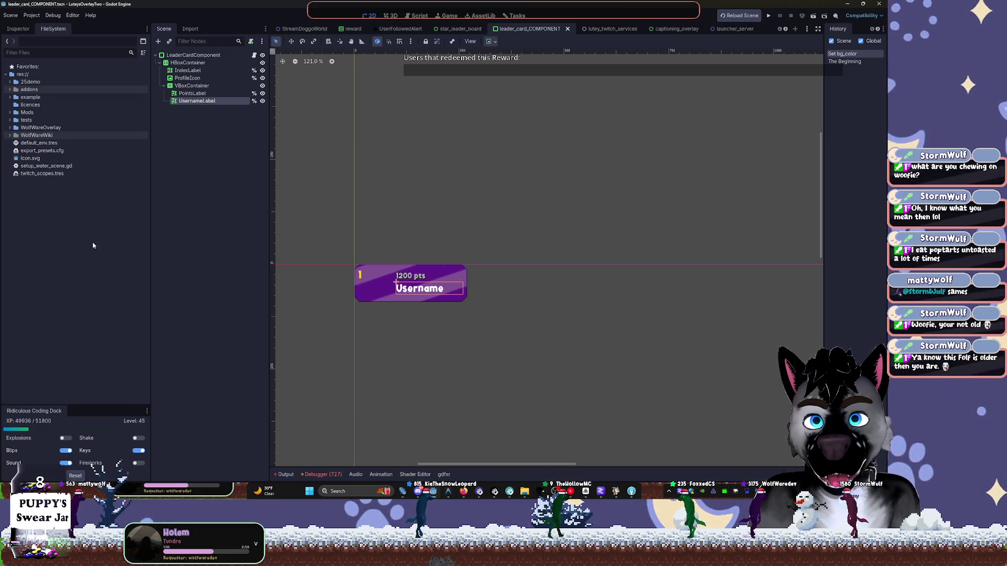
pyautogui.click(10, 129)
pyautogui.click(10, 128)
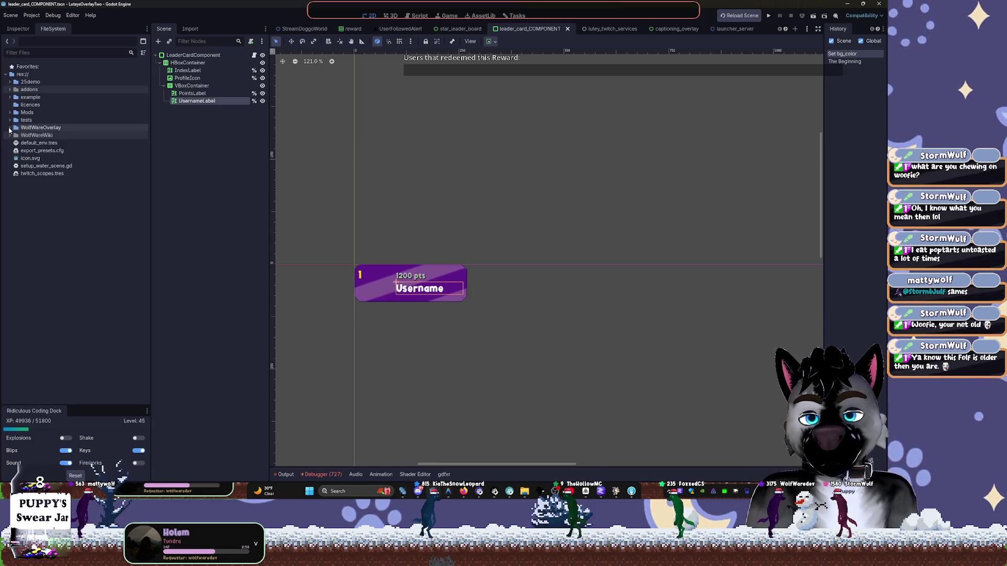
pyautogui.rightClick(31, 137)
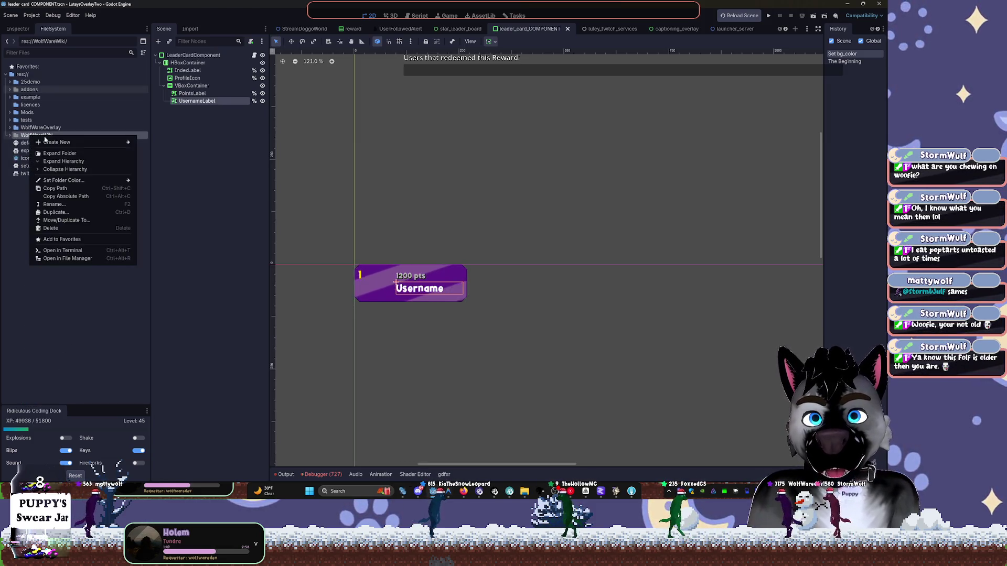
# Create a new text file named .gdignore inside WolfWareWiki in the file manager.
pyautogui.click(79, 258)
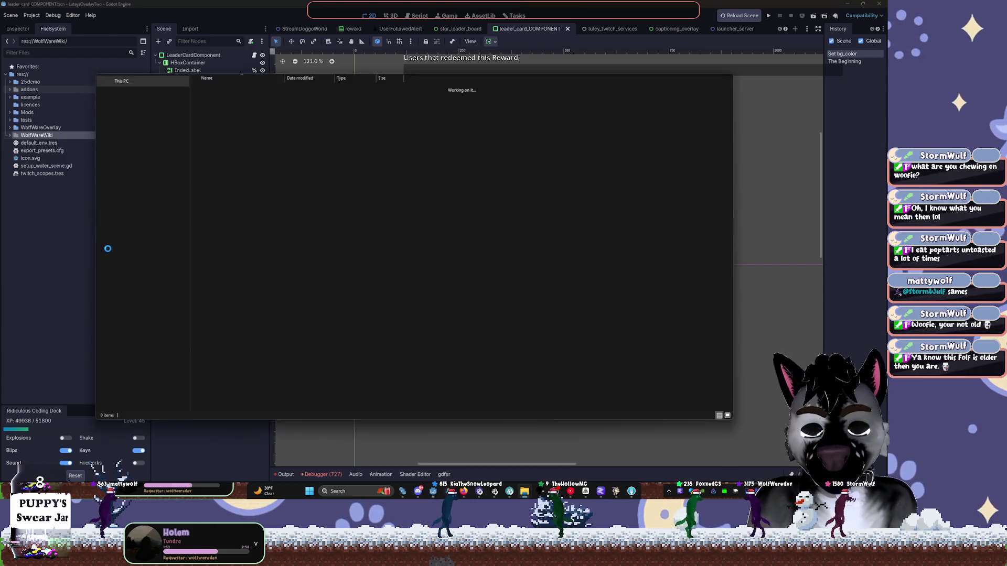
pyautogui.rightClick(298, 259)
pyautogui.moveTo(348, 376)
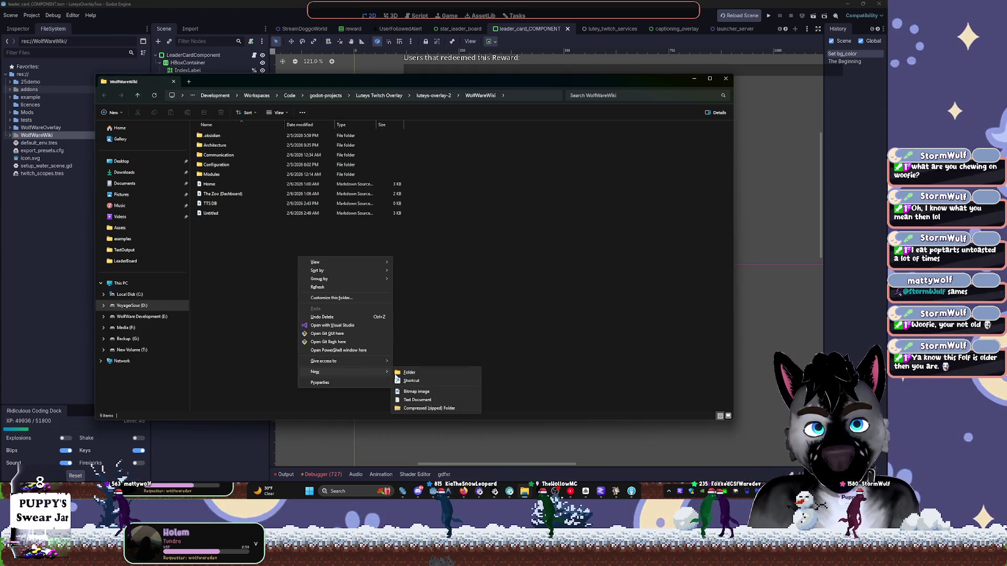
pyautogui.click(416, 400)
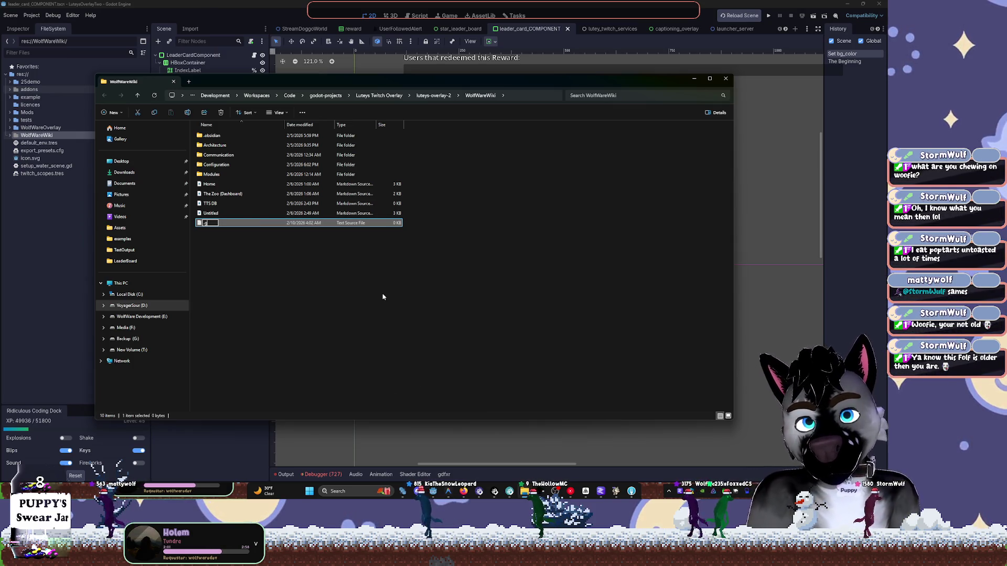
pyautogui.press('Return')
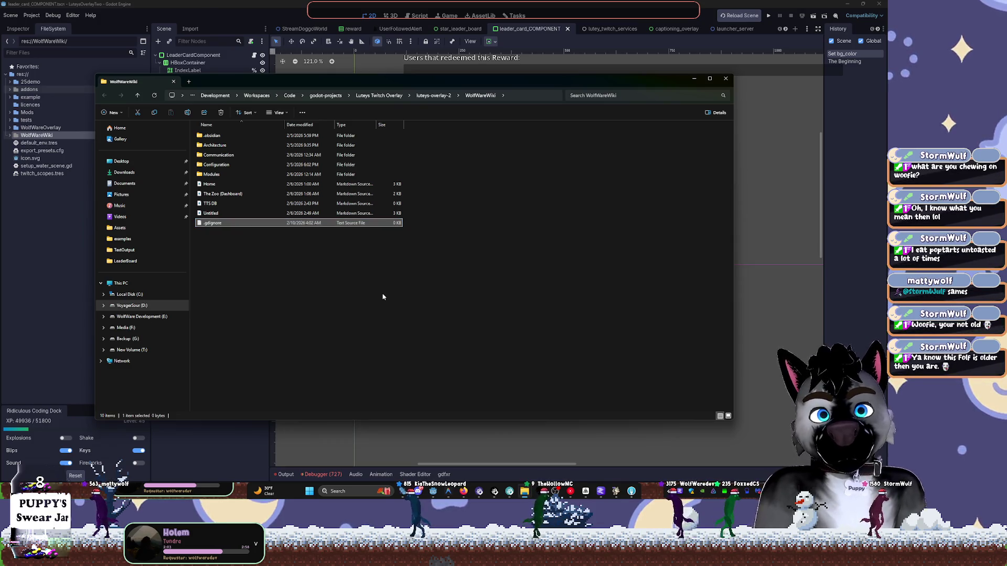
# Refresh the WolfWareWiki folder listing and switch back to the Godot editor.
pyautogui.click(64, 254)
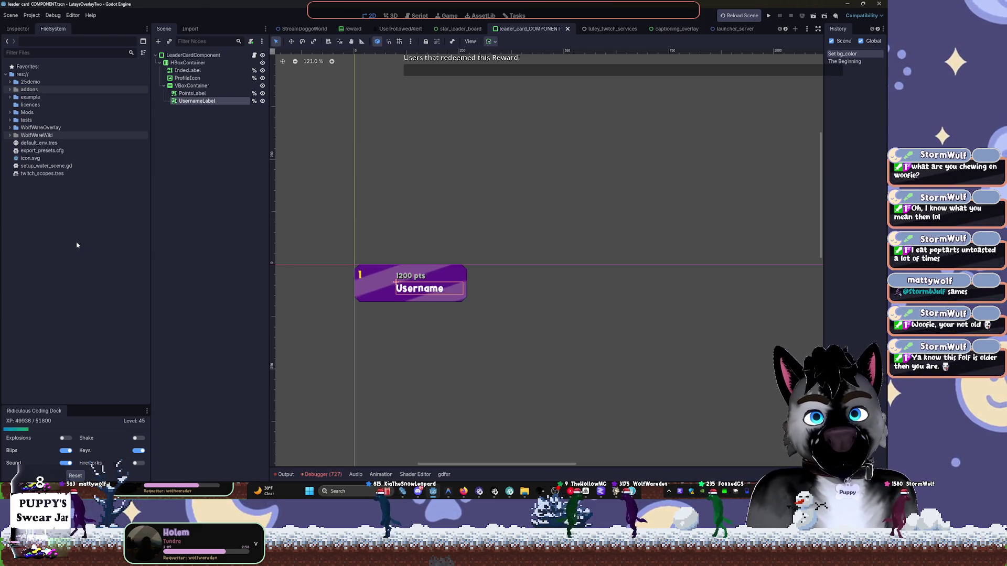
pyautogui.hotkey('alt', 'Tab')
pyautogui.click(479, 297)
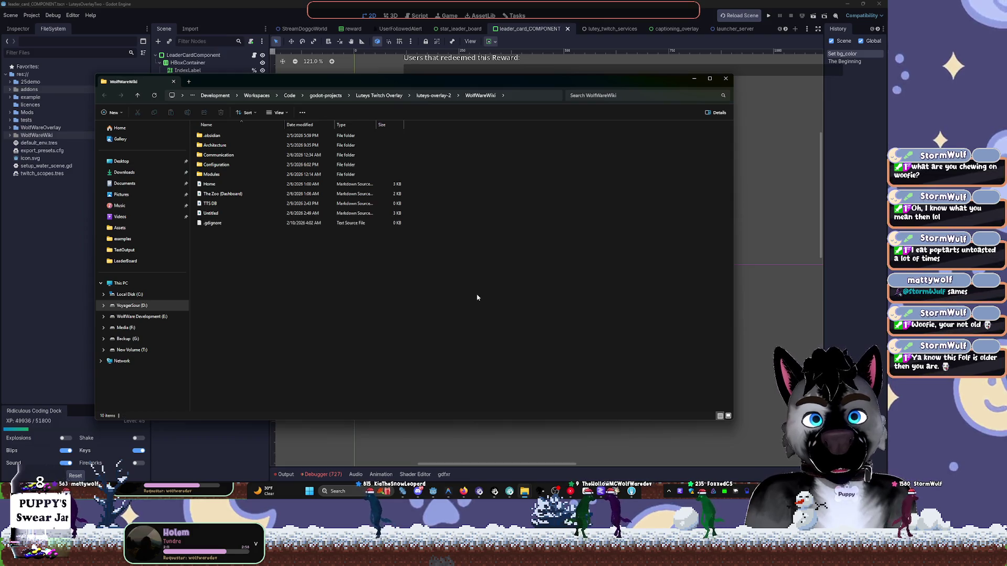
pyautogui.press('F5')
pyautogui.hotkey('alt', 'Tab')
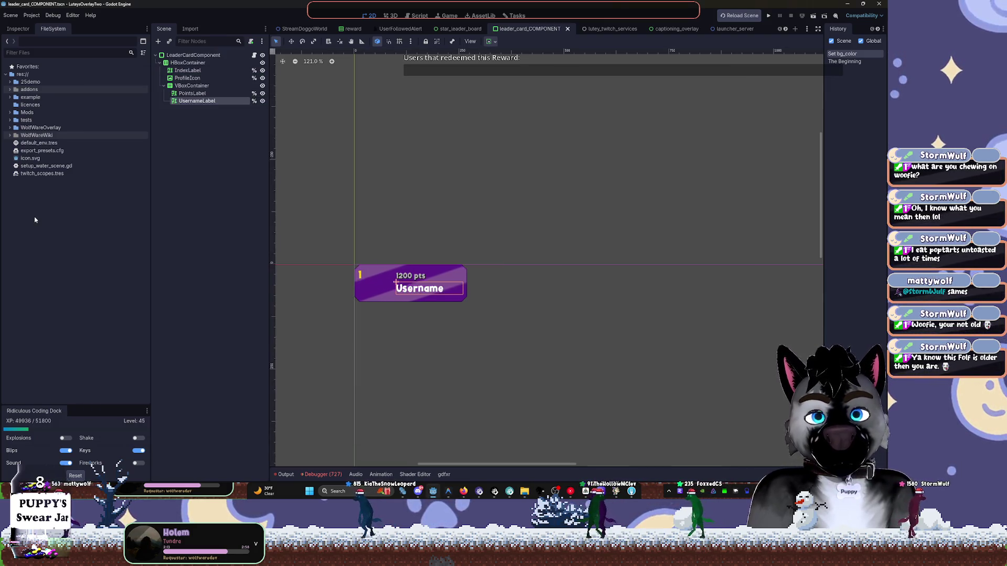
# Expand WolfWareOverlay, fold Assets and Core, and open up ResourceAssetsDatabase.
pyautogui.click(23, 129)
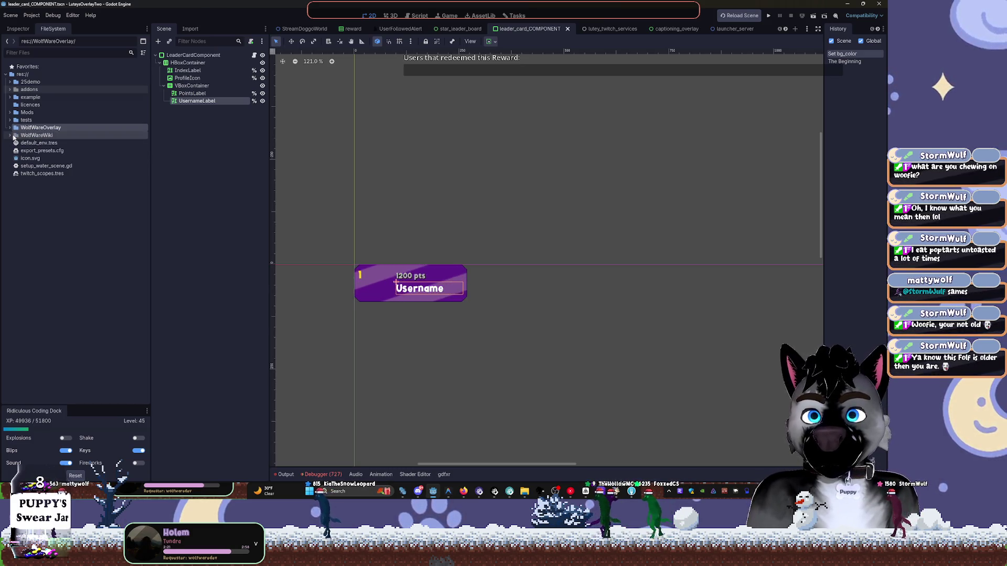
pyautogui.click(12, 128)
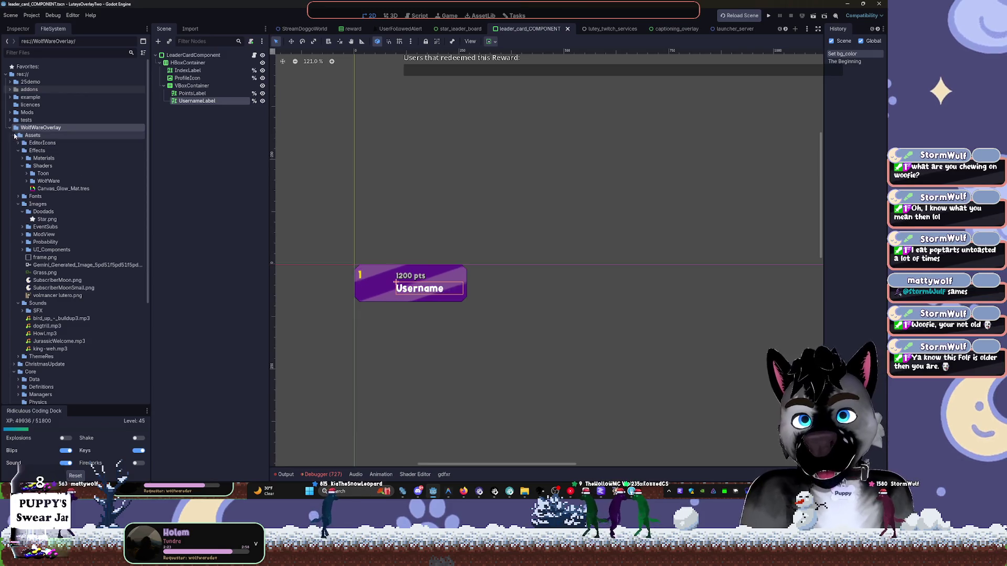
pyautogui.click(14, 135)
pyautogui.click(14, 150)
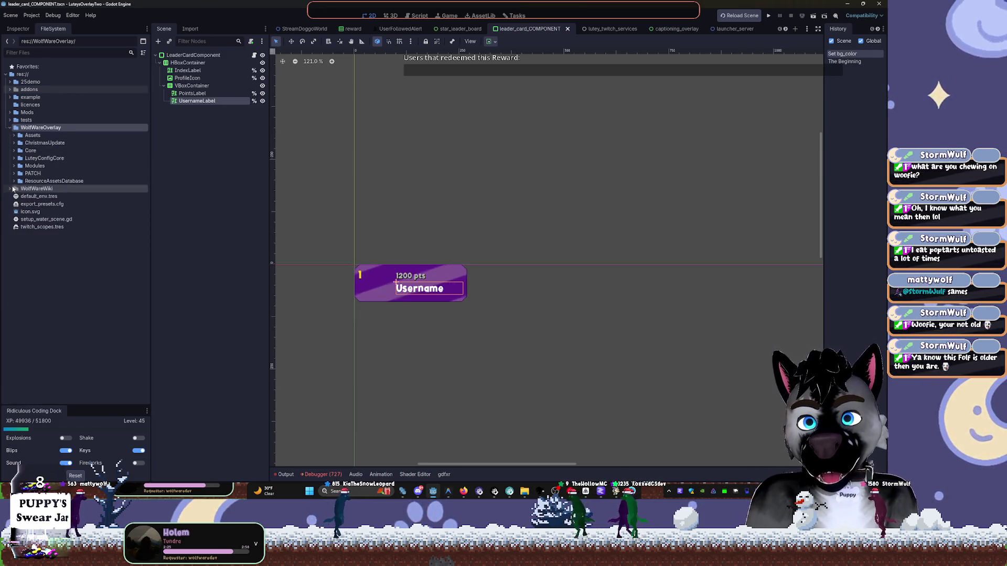
pyautogui.click(58, 181)
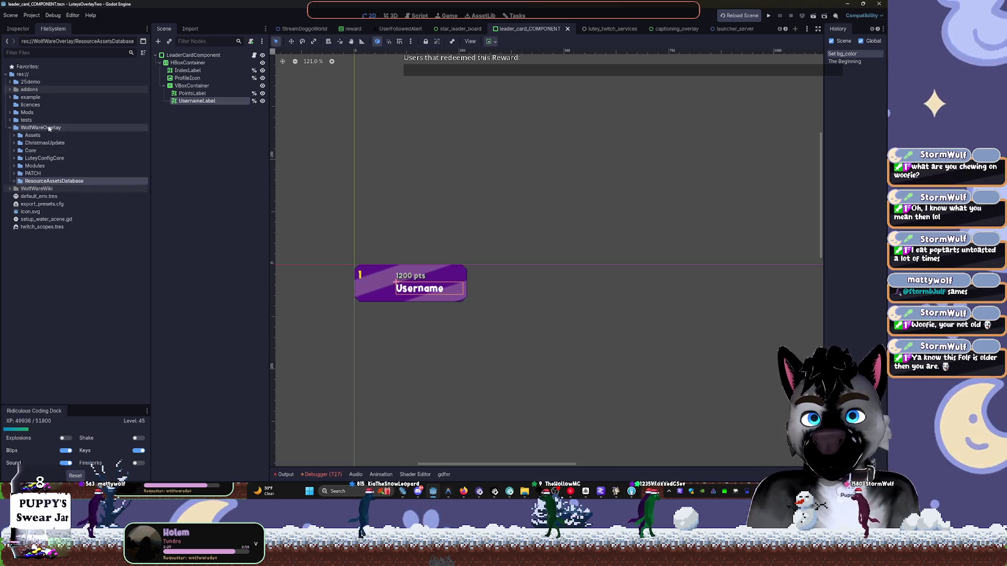
pyautogui.click(14, 181)
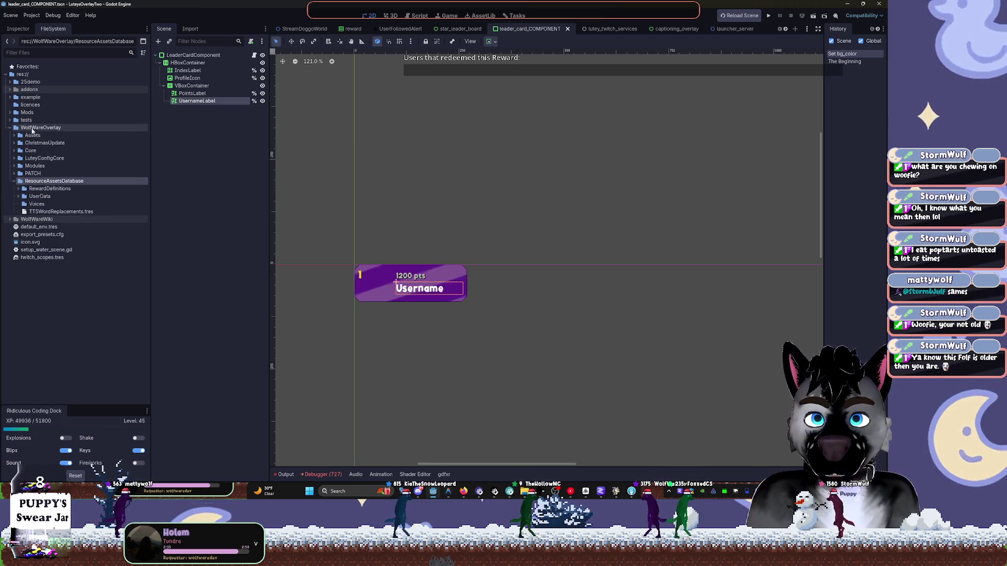
# Check WolfWareWiki's contents, reopen WolfWareOverlay, and expand and select the PATCH folder.
pyautogui.click(9, 127)
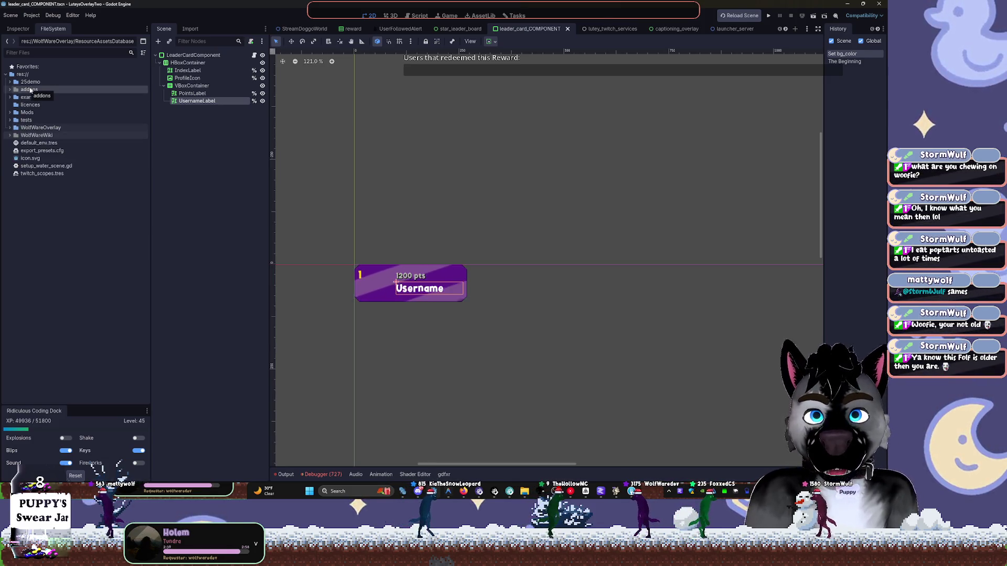
pyautogui.click(10, 136)
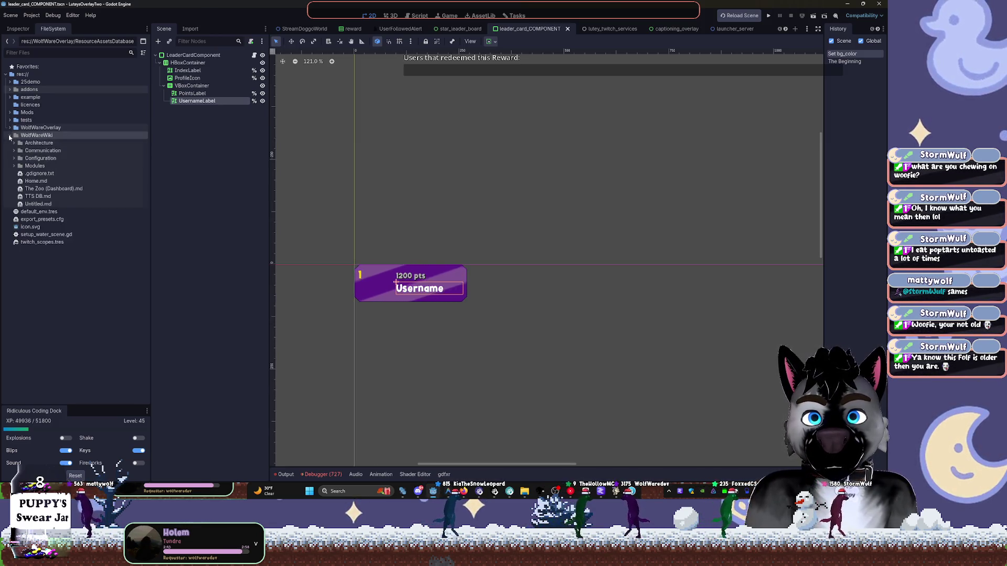
pyautogui.click(9, 136)
pyautogui.click(9, 127)
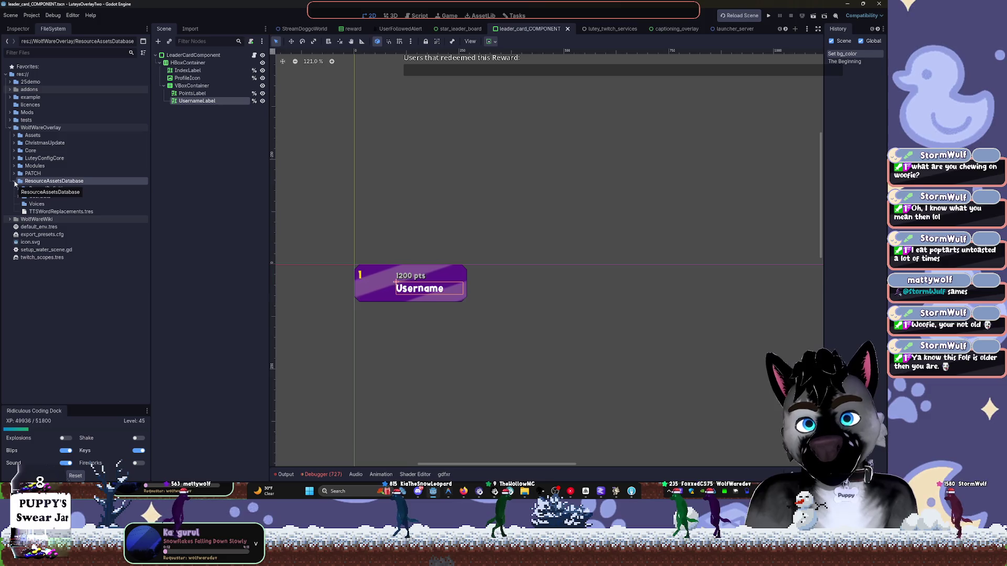
pyautogui.click(14, 173)
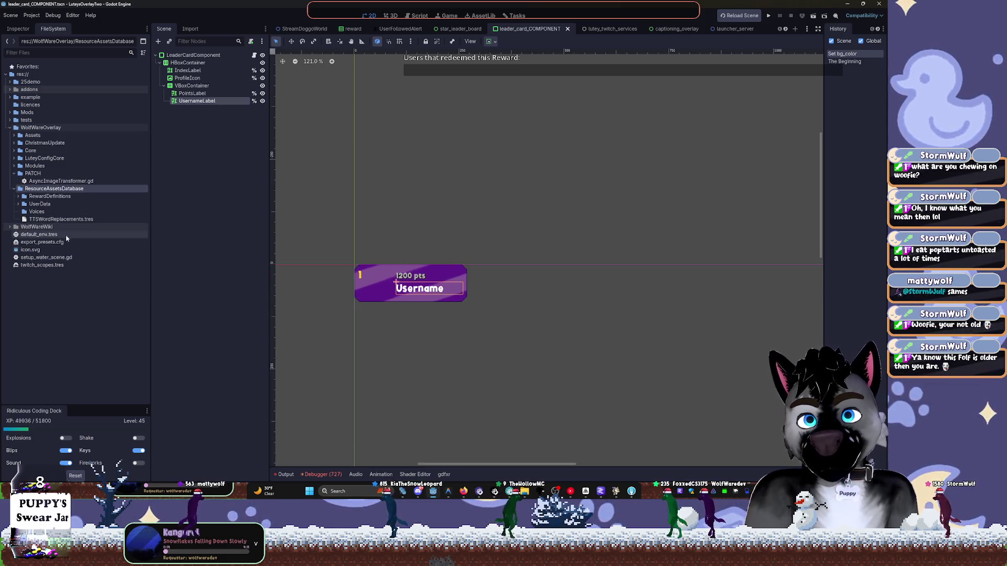
pyautogui.click(28, 174)
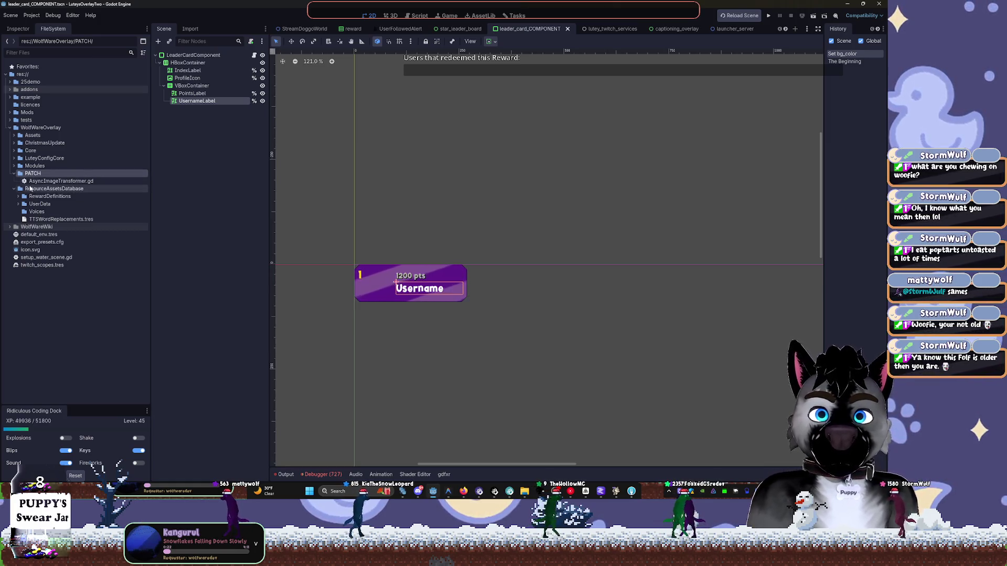
# Open AsyncImageTransformer.gd in the script editor and collapse the PATCH folder.
pyautogui.doubleClick(52, 181)
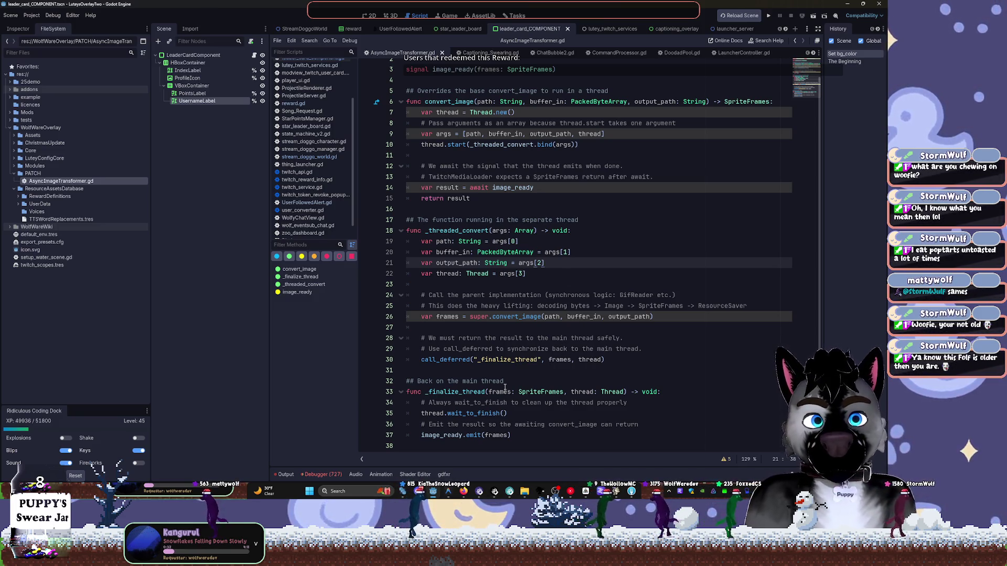
pyautogui.scroll(1, 508, 382)
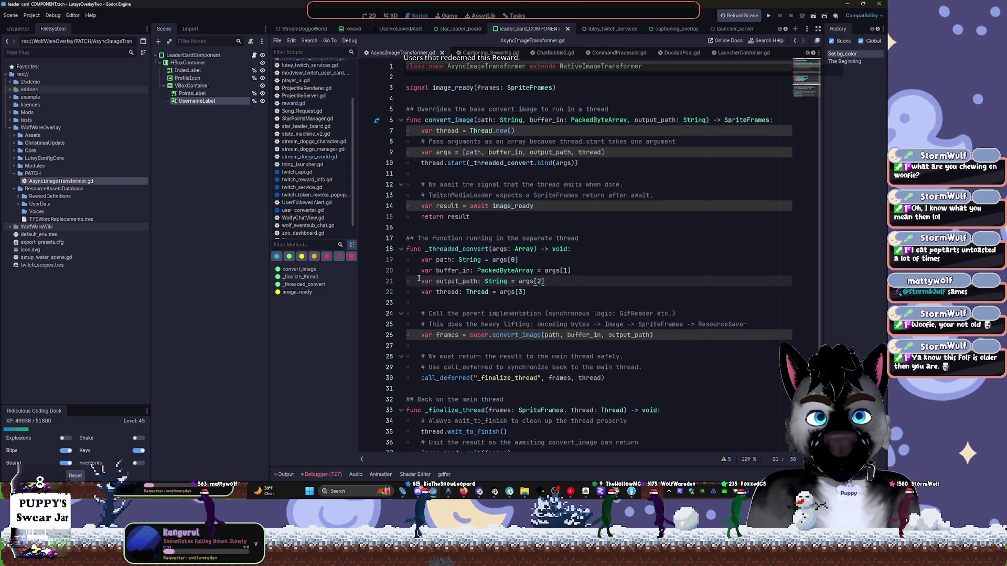
pyautogui.doubleClick(29, 174)
# Set the PATCH folder colour to red, then select the Voices folder.
pyautogui.rightClick(28, 177)
pyautogui.moveTo(111, 220)
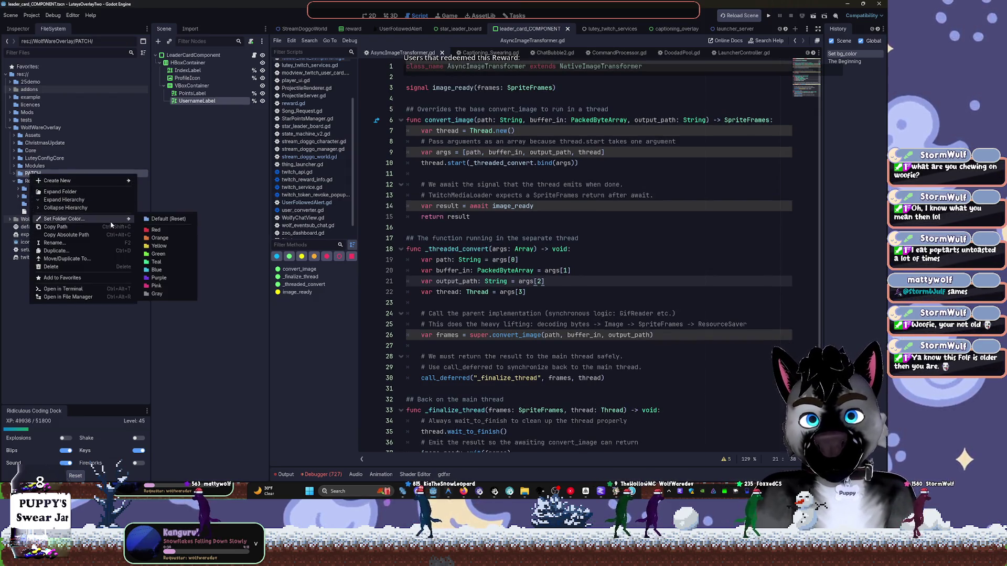
pyautogui.click(163, 234)
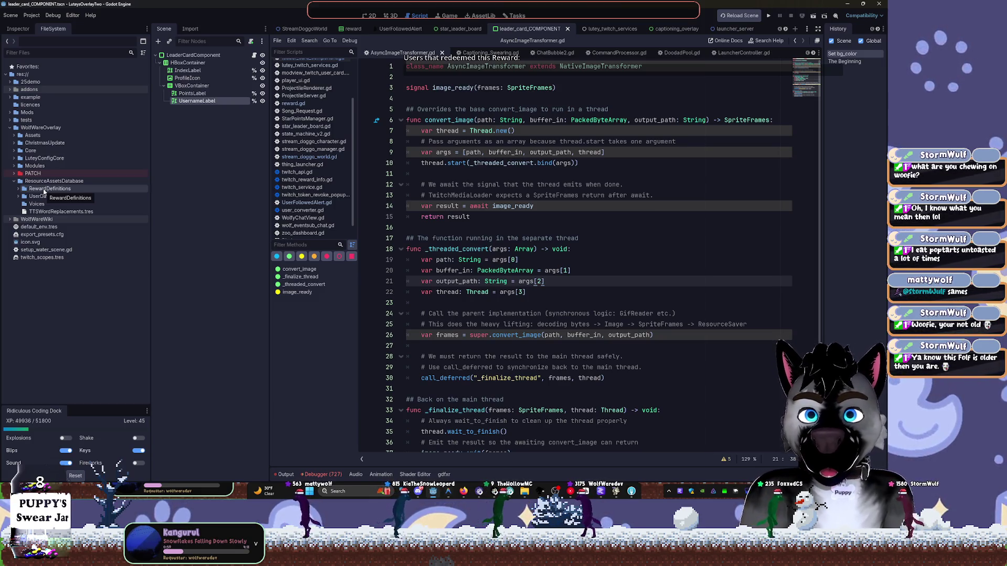
pyautogui.click(46, 204)
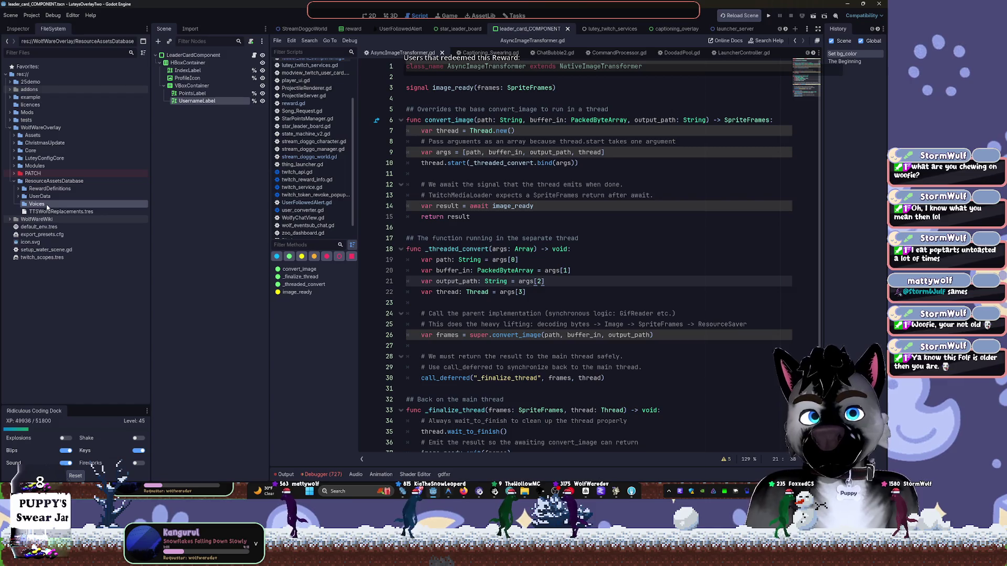
# Close reward.gd so Song_Request.gd shows in the script editor.
pyautogui.click(302, 111)
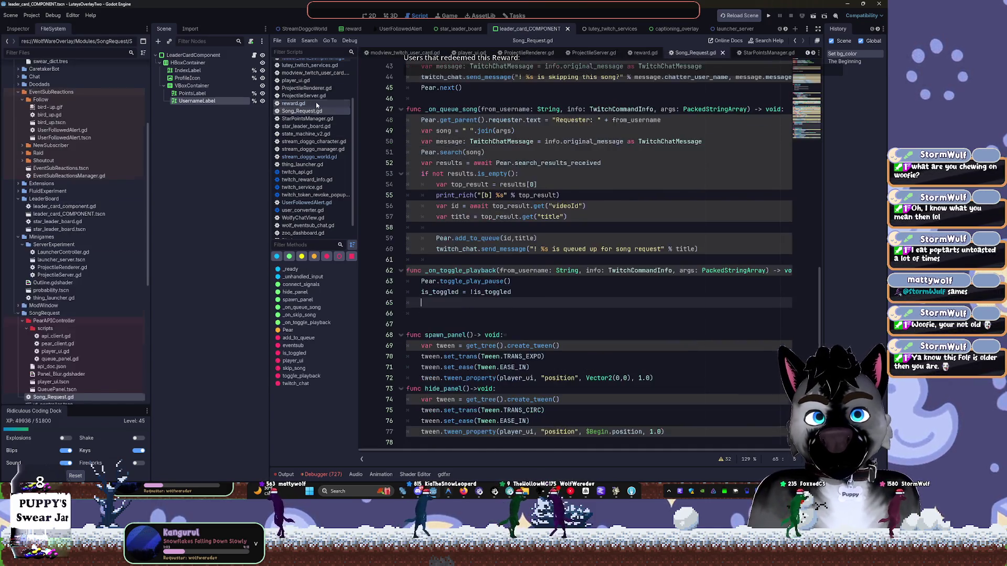
pyautogui.click(293, 103)
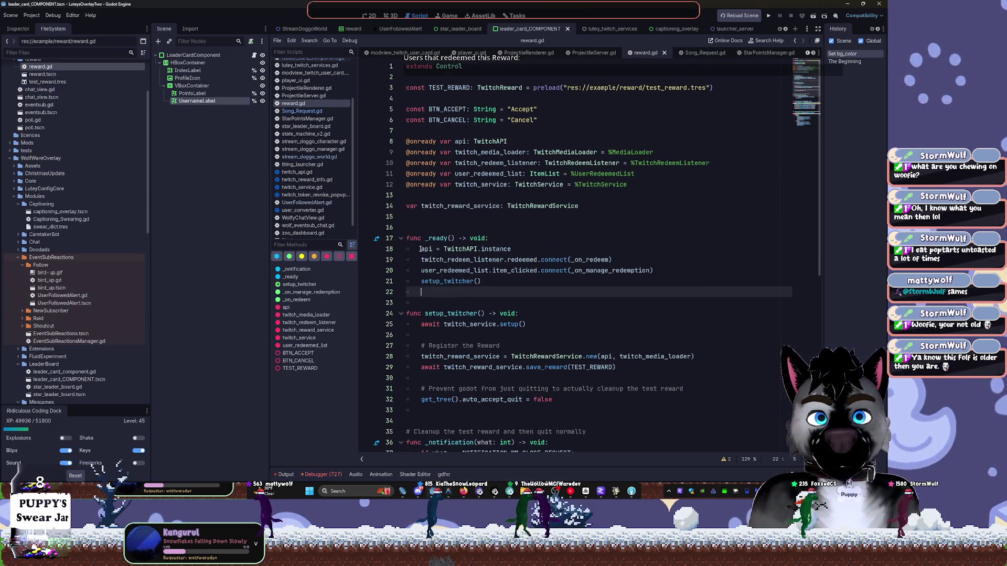
pyautogui.middleClick(294, 104)
pyautogui.click(302, 126)
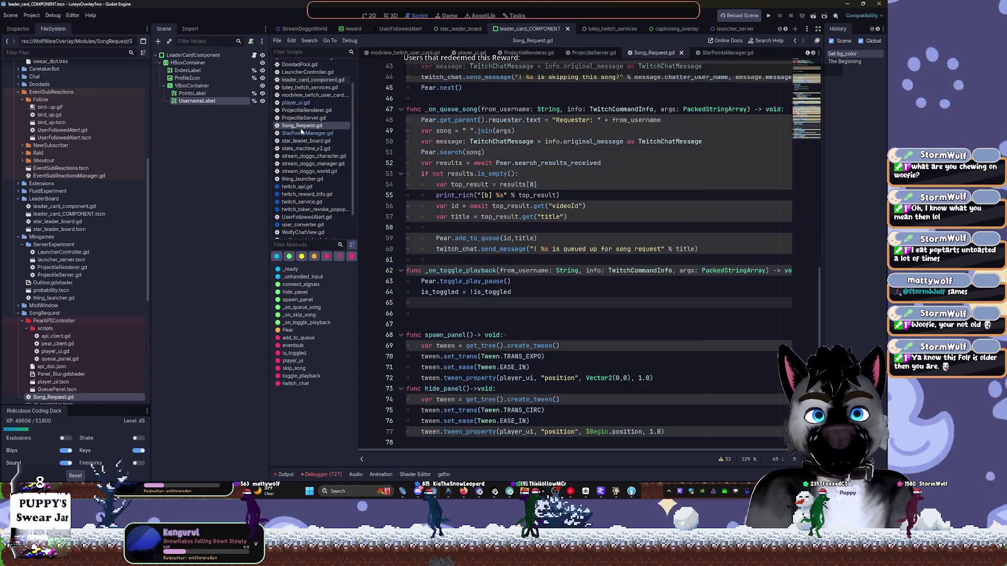
# Review Song_Request.gd around line 57, then expand RewardDefinitions and select Bonks.tres.
pyautogui.click(522, 214)
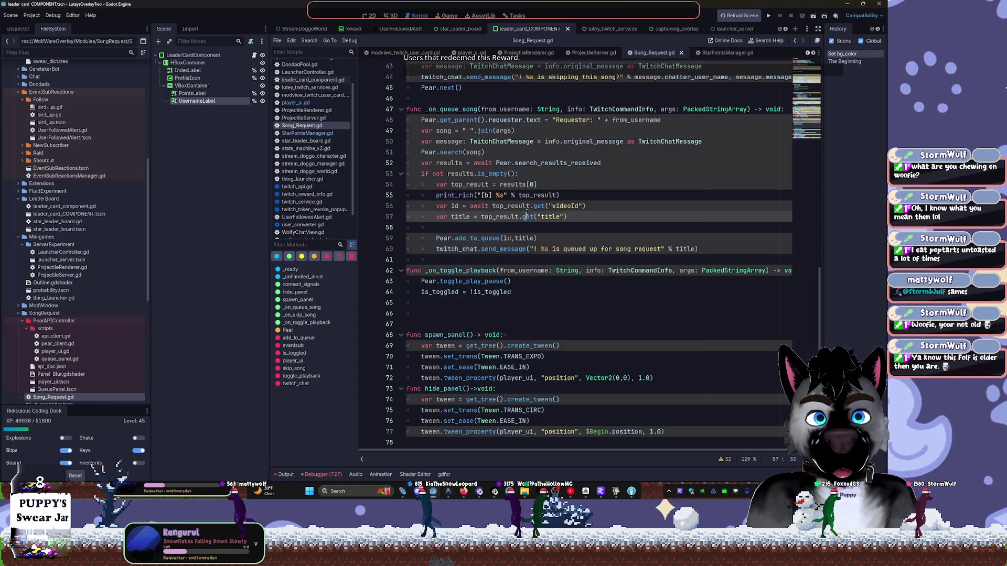
pyautogui.scroll(10, 522, 214)
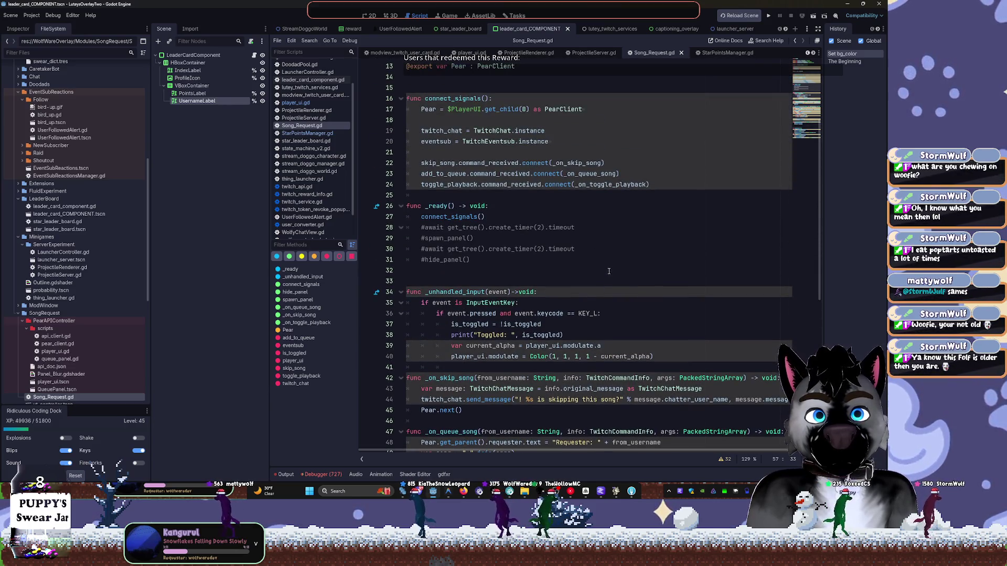
pyautogui.scroll(4, 609, 270)
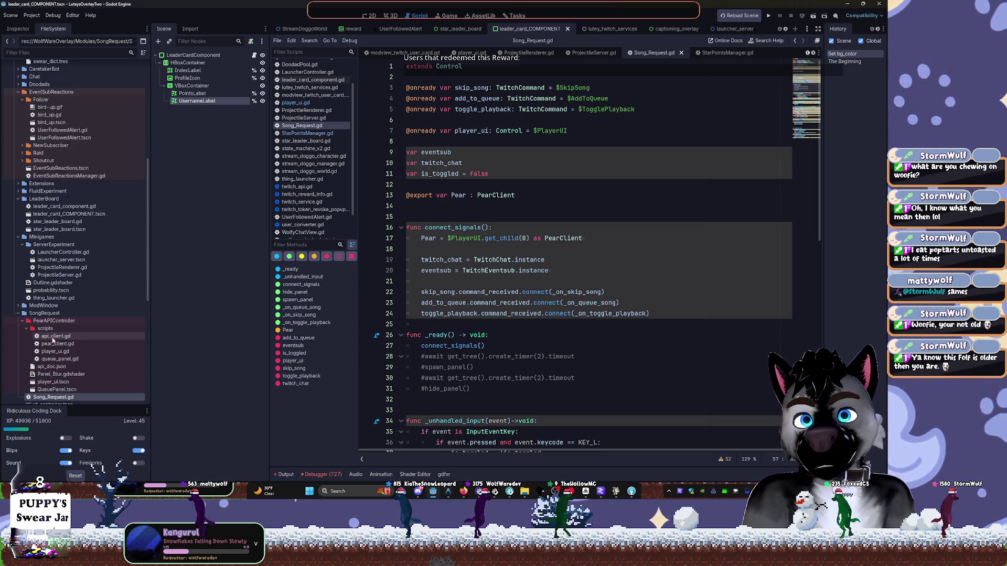
pyautogui.scroll(-5, 66, 320)
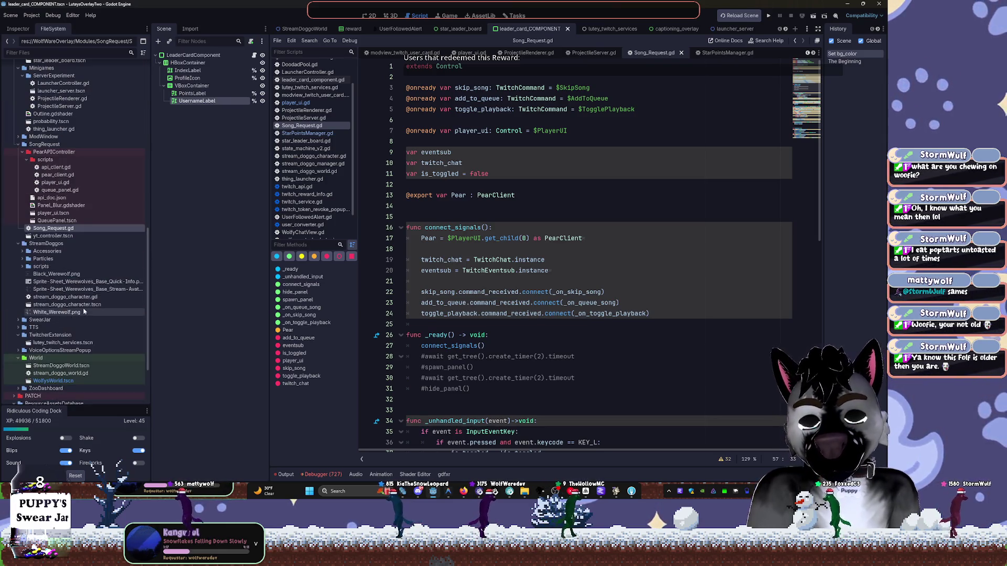
pyautogui.scroll(-3, 85, 312)
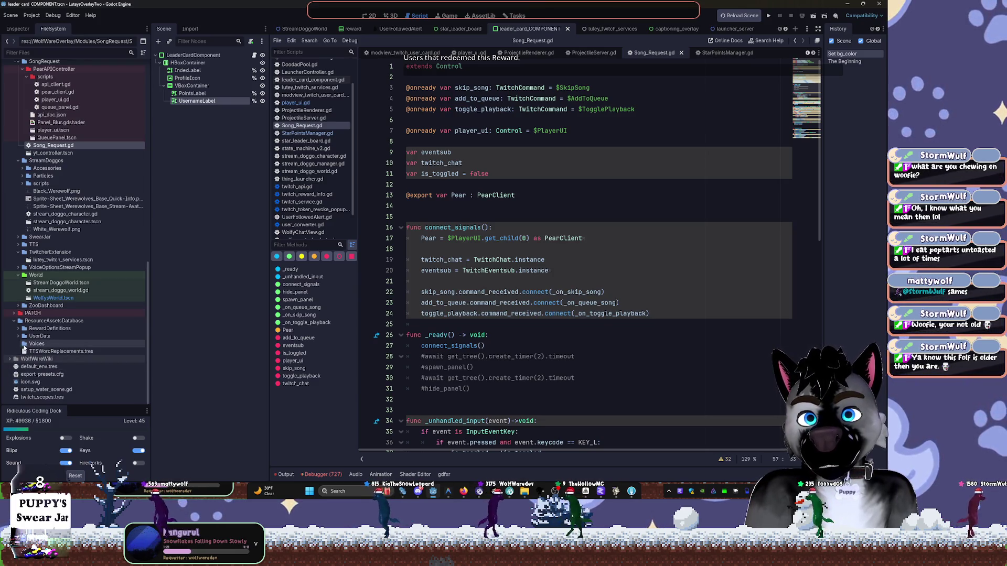
pyautogui.doubleClick(26, 329)
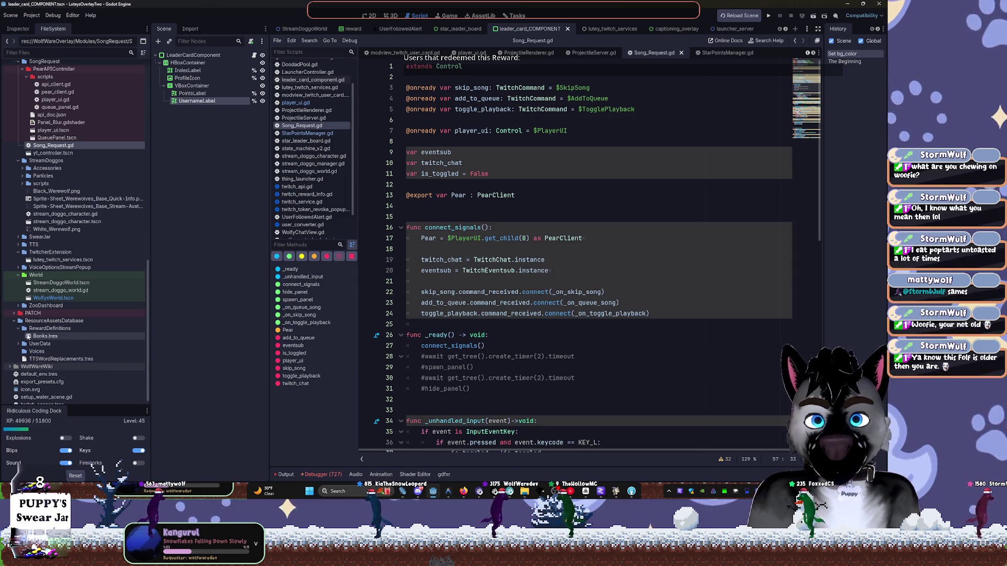
pyautogui.click(29, 337)
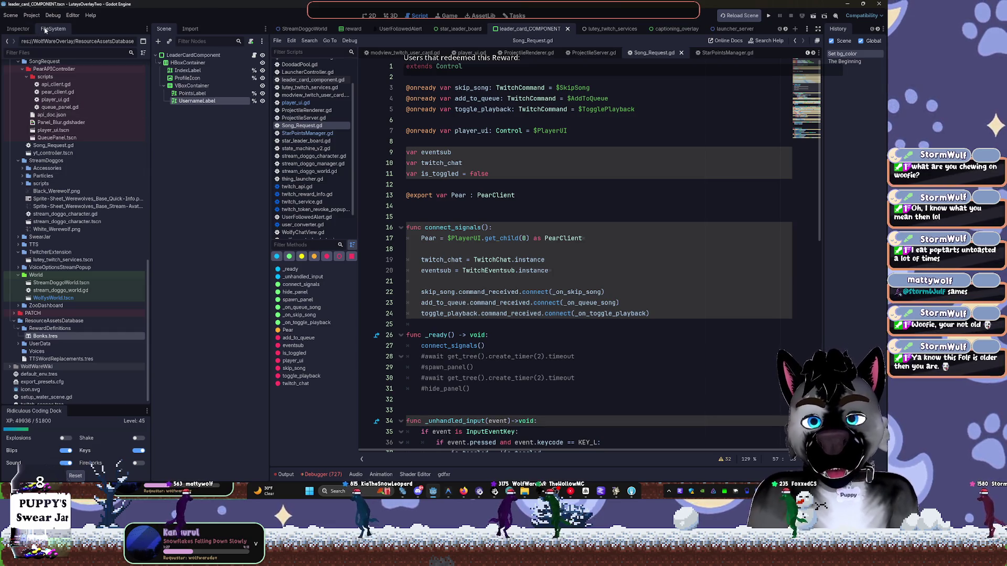
# Dock the file browser beside the Scene panel and colour ResourceAssetsDatabase blue.
pyautogui.moveTo(45, 31)
pyautogui.mouseDown()
pyautogui.moveTo(204, 212)
pyautogui.moveTo(198, 151)
pyautogui.mouseUp()
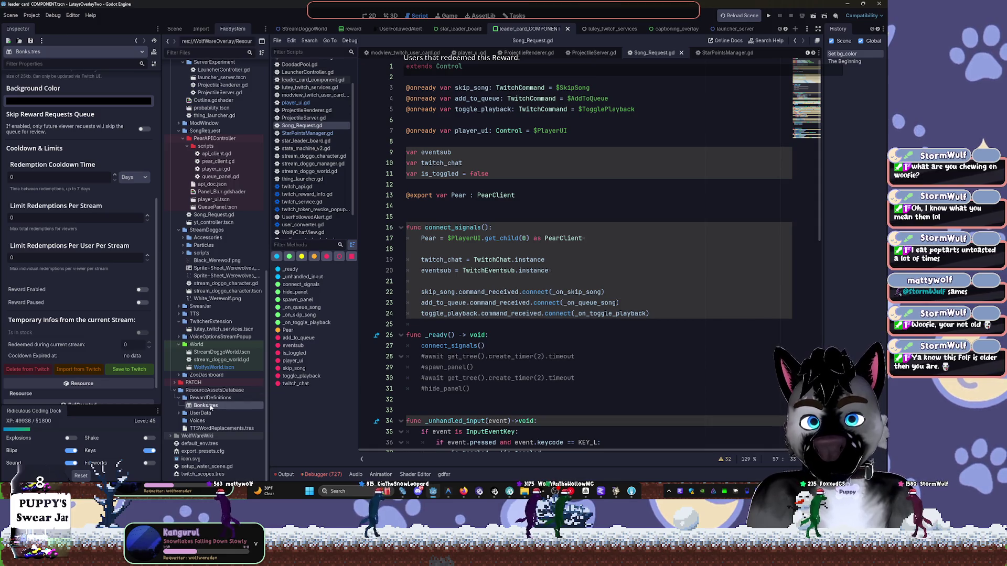
pyautogui.click(177, 399)
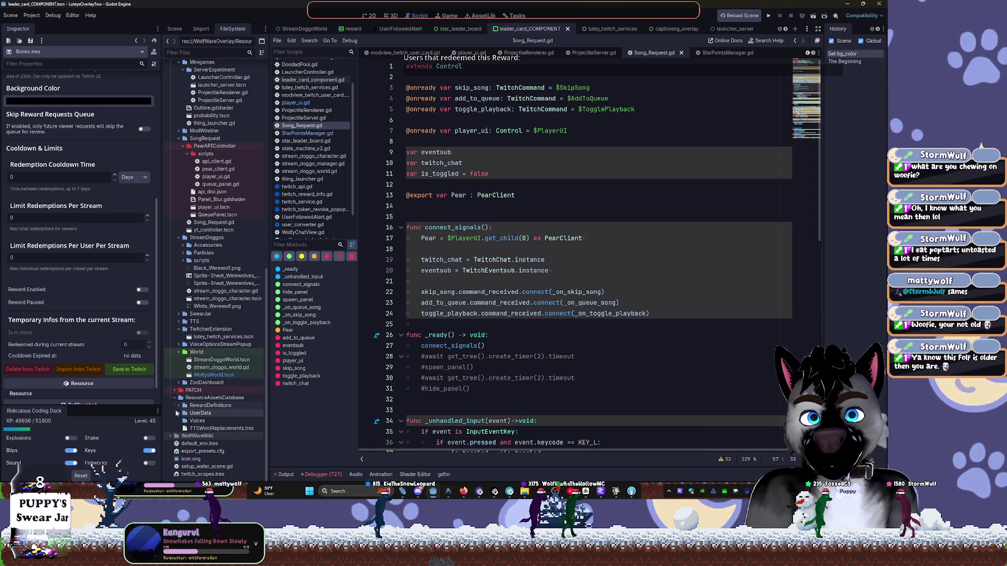
pyautogui.click(174, 398)
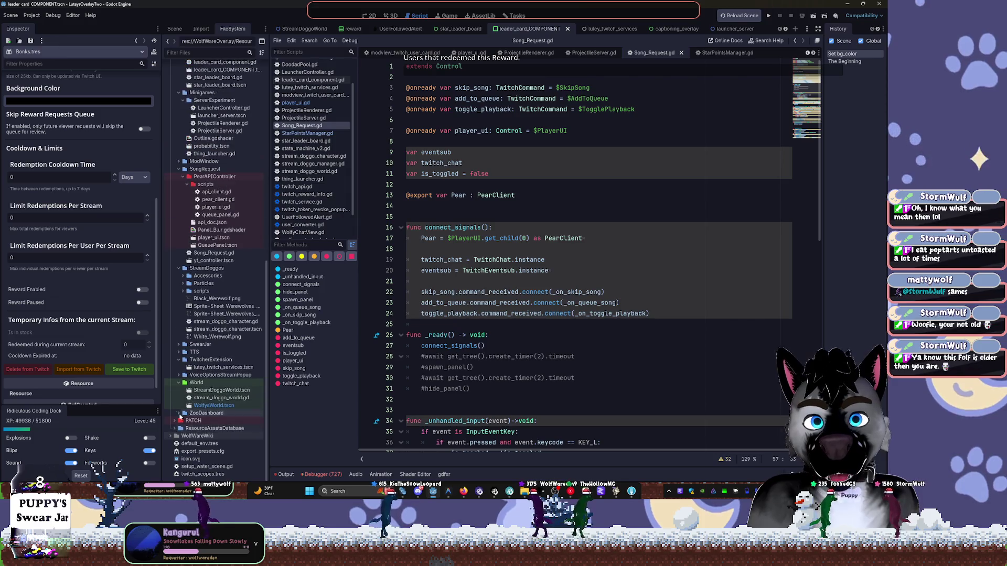
pyautogui.rightClick(192, 430)
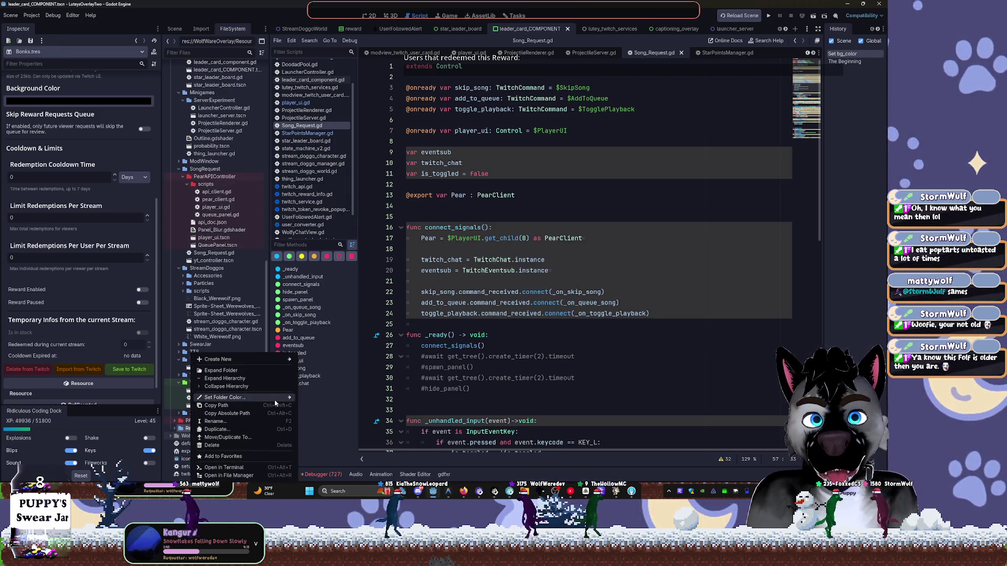
pyautogui.moveTo(277, 402)
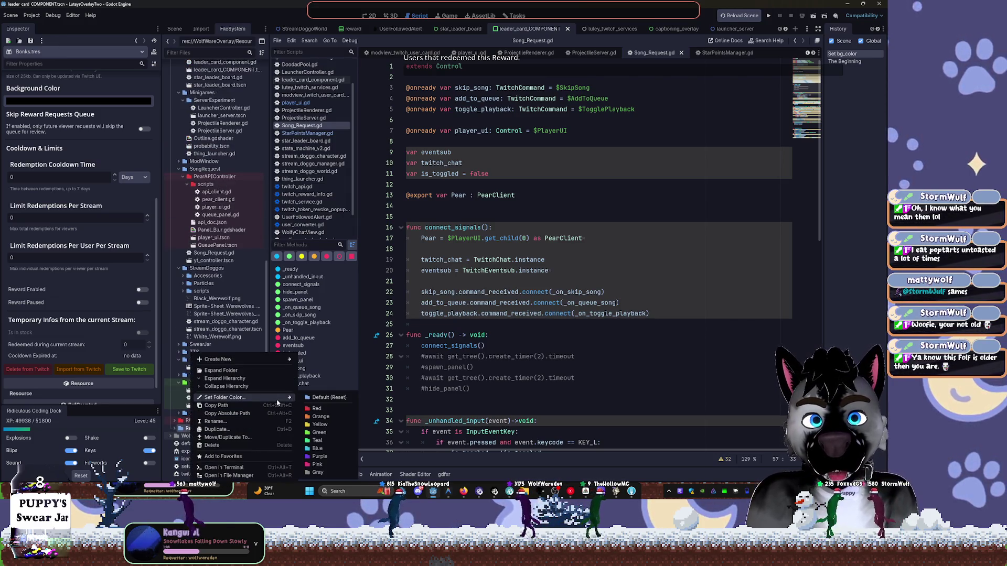
pyautogui.click(317, 448)
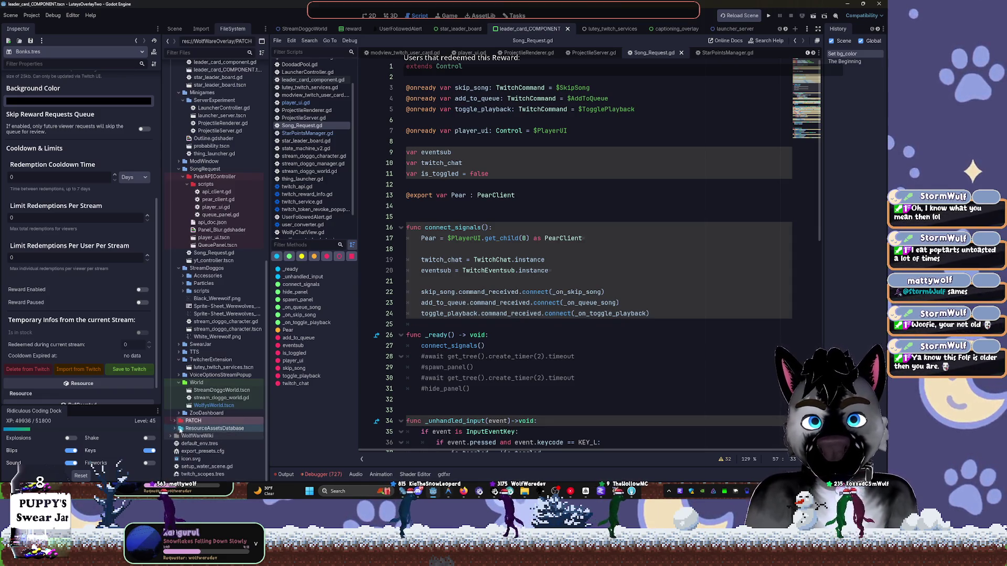
pyautogui.click(175, 429)
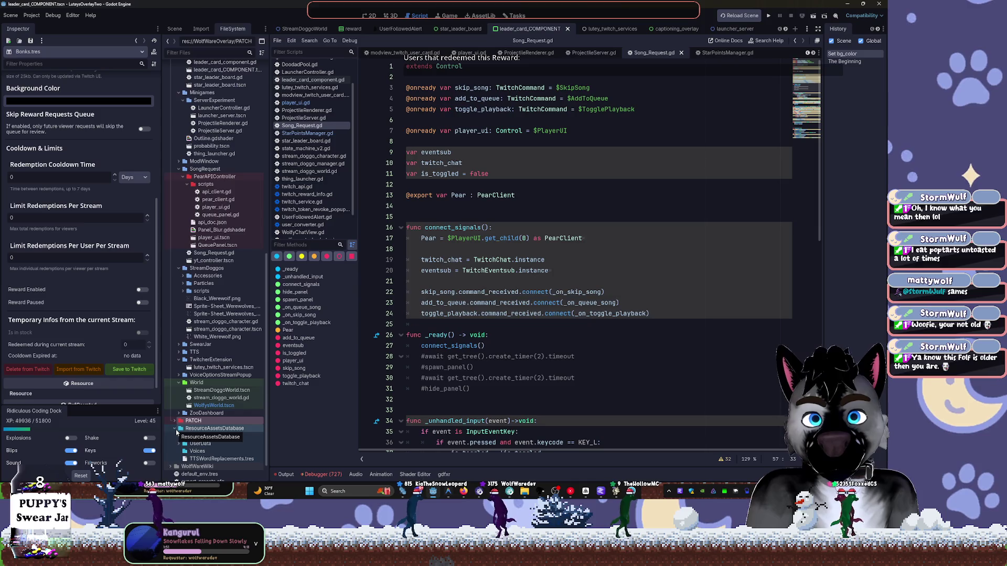
pyautogui.click(175, 429)
# Check the PATCH and ZooDashboard folders, then colour the World folder gray.
pyautogui.click(175, 421)
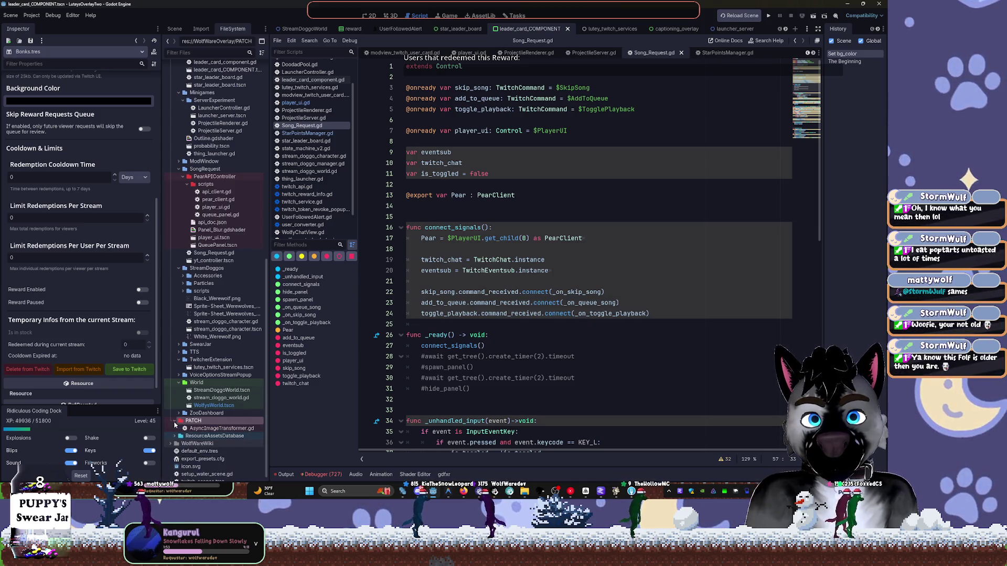
pyautogui.click(175, 422)
pyautogui.click(179, 414)
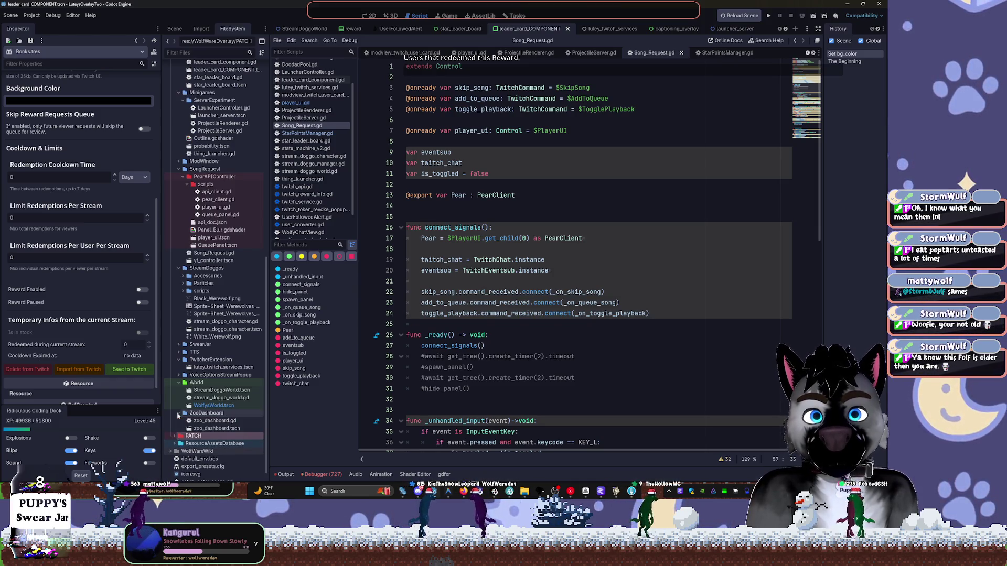
pyautogui.click(178, 414)
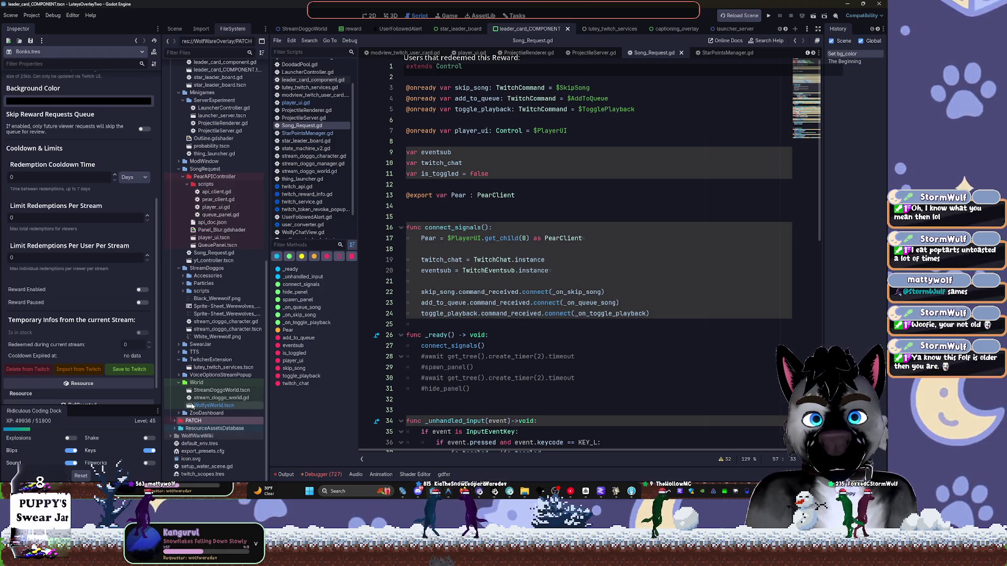
pyautogui.scroll(1, 192, 407)
pyautogui.rightClick(192, 407)
pyautogui.moveTo(244, 398)
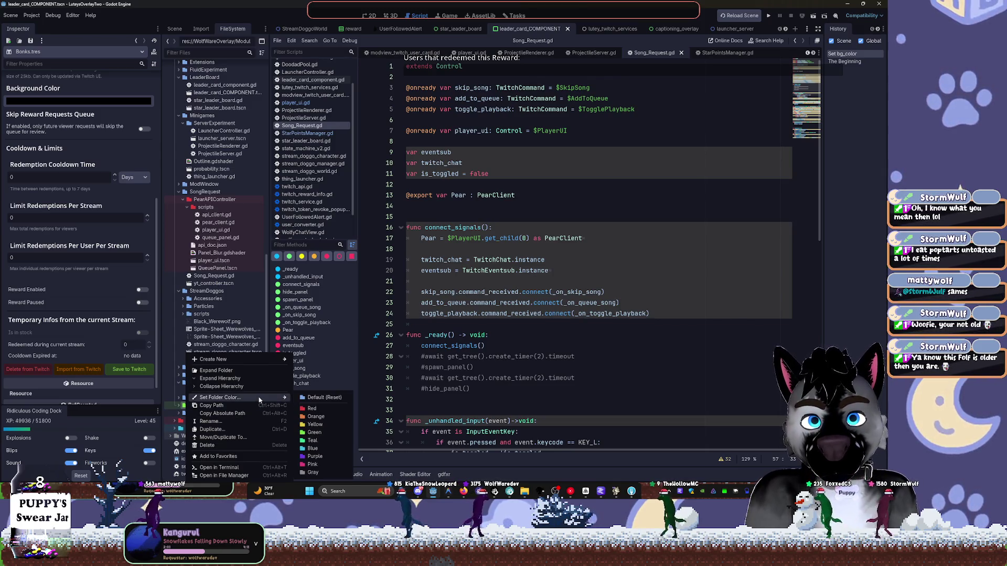
pyautogui.click(321, 473)
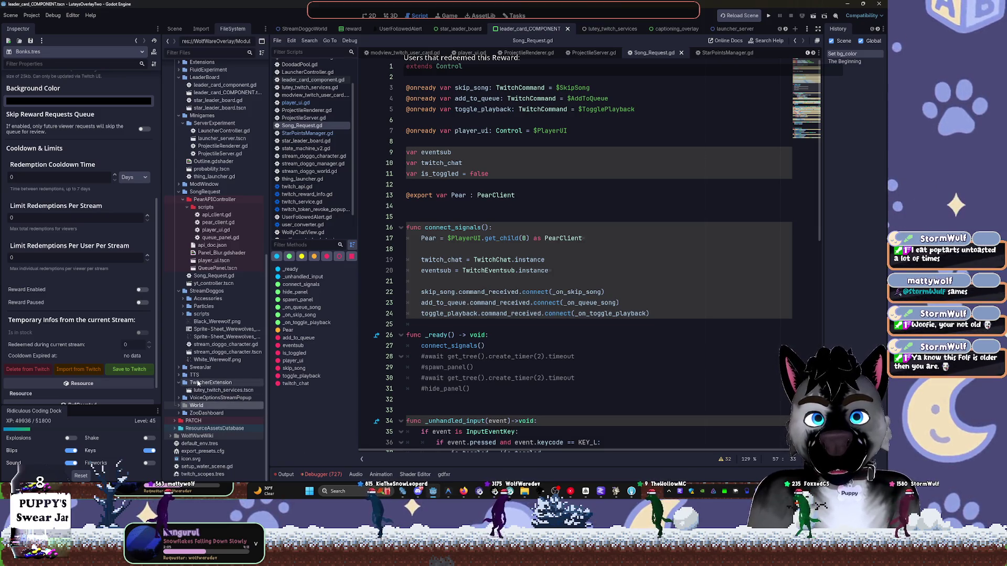
# Collapse PearAPIController, ServerExperiment and example, then move Outline.gdshader out of Minigames.
pyautogui.click(182, 200)
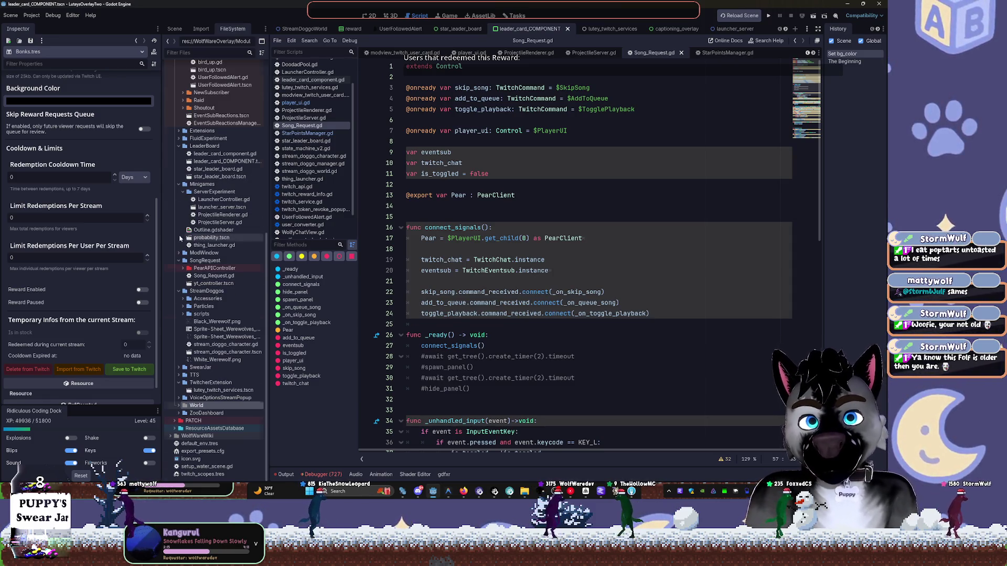
pyautogui.scroll(2, 180, 237)
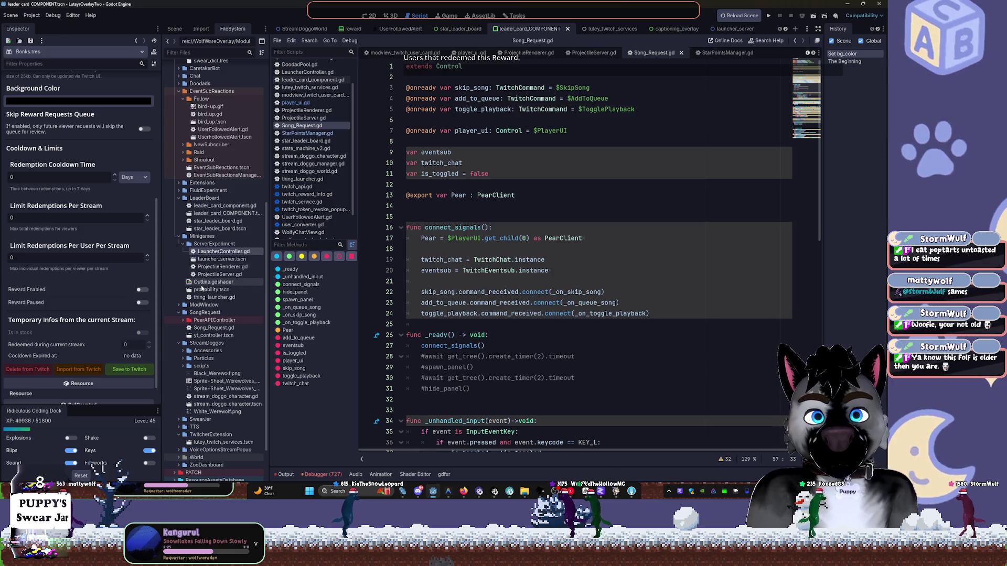
pyautogui.doubleClick(203, 244)
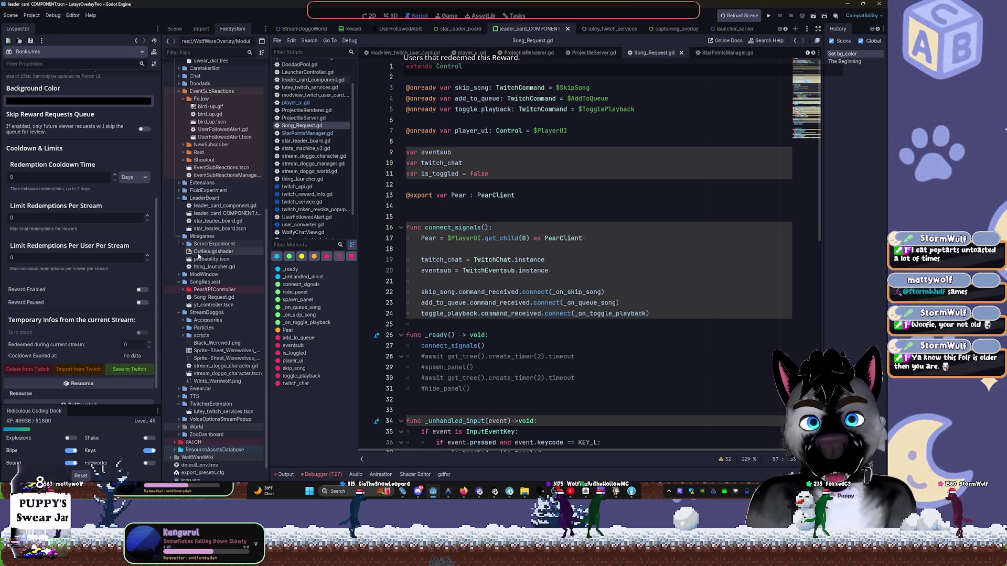
pyautogui.scroll(8, 207, 268)
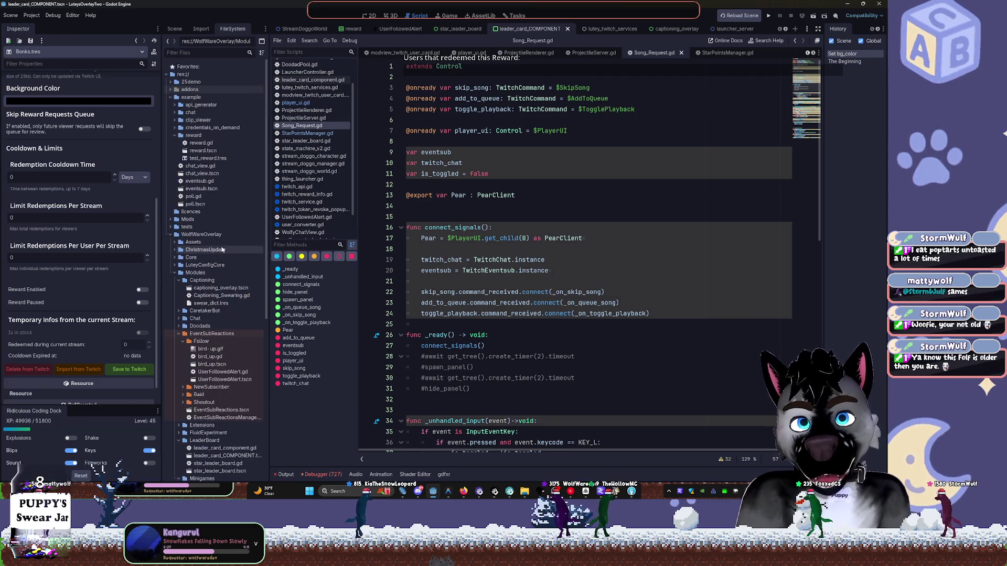
pyautogui.click(170, 97)
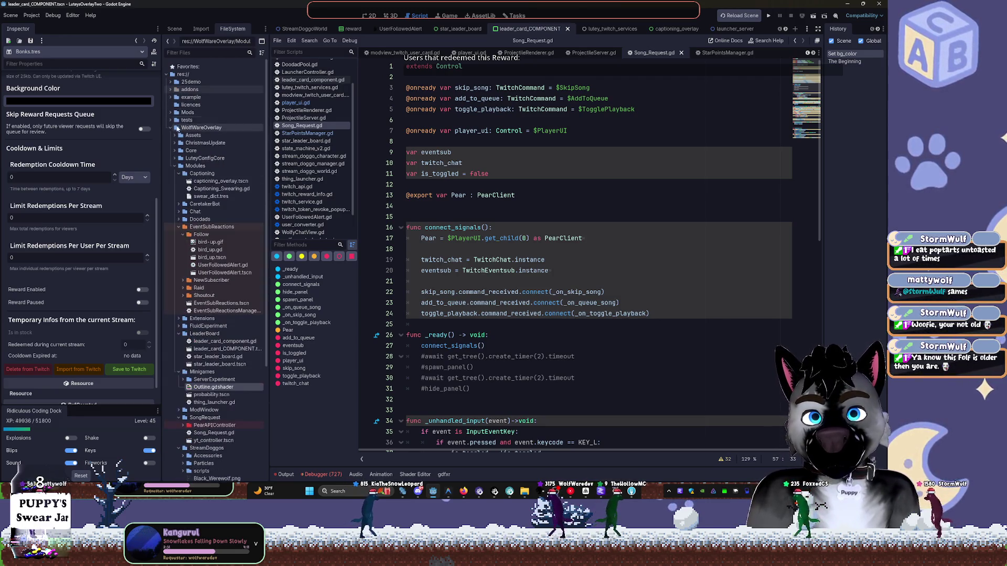
pyautogui.click(174, 135)
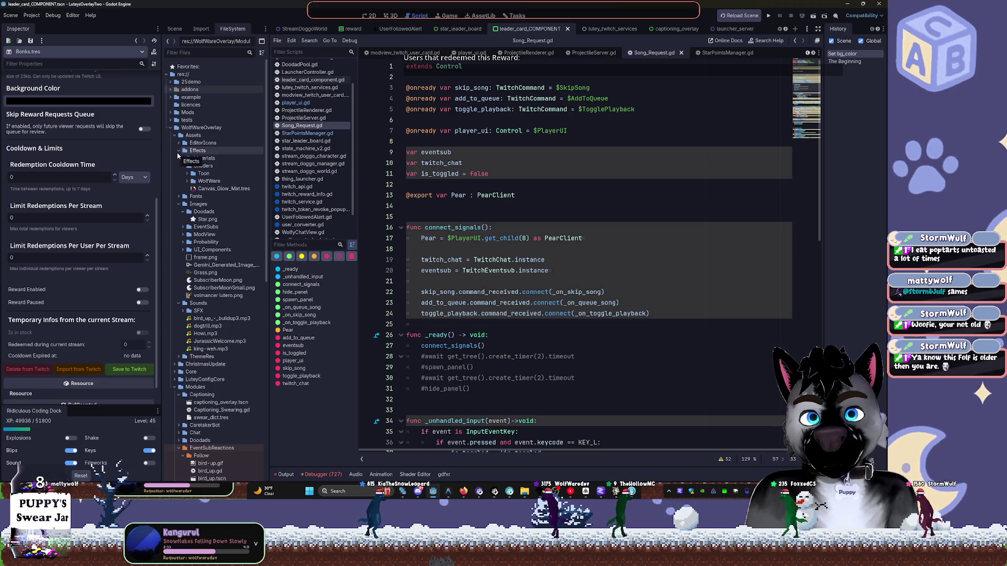
pyautogui.scroll(-5, 207, 441)
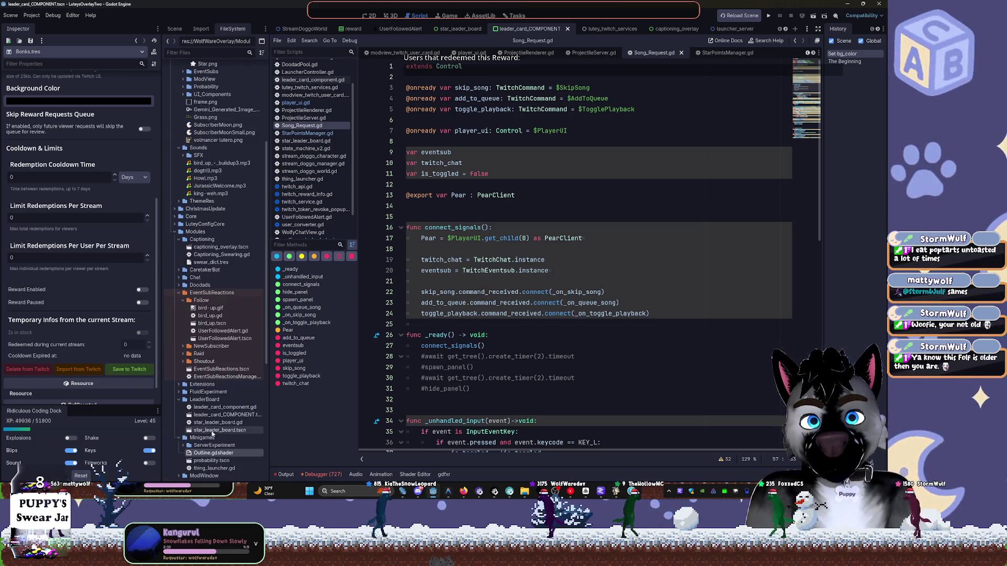
pyautogui.moveTo(205, 454)
pyautogui.mouseDown()
pyautogui.moveTo(241, 212)
pyautogui.moveTo(234, 99)
pyautogui.moveTo(231, 128)
pyautogui.moveTo(203, 166)
pyautogui.mouseUp()
pyautogui.click(397, 258)
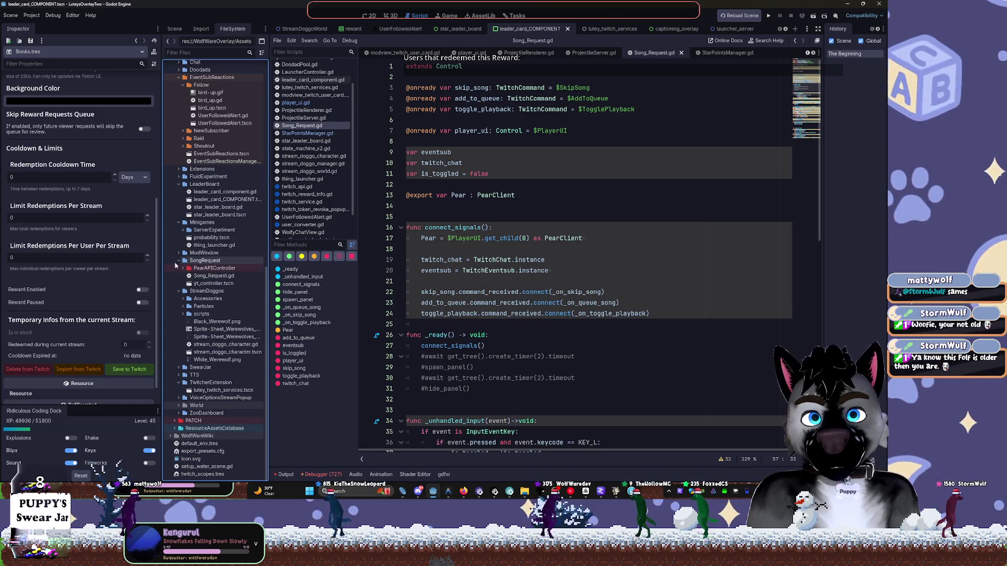
# Colour the SongRequest folder red and expand ModWindow to show its files.
pyautogui.click(178, 261)
pyautogui.click(190, 283)
pyautogui.rightClick(193, 284)
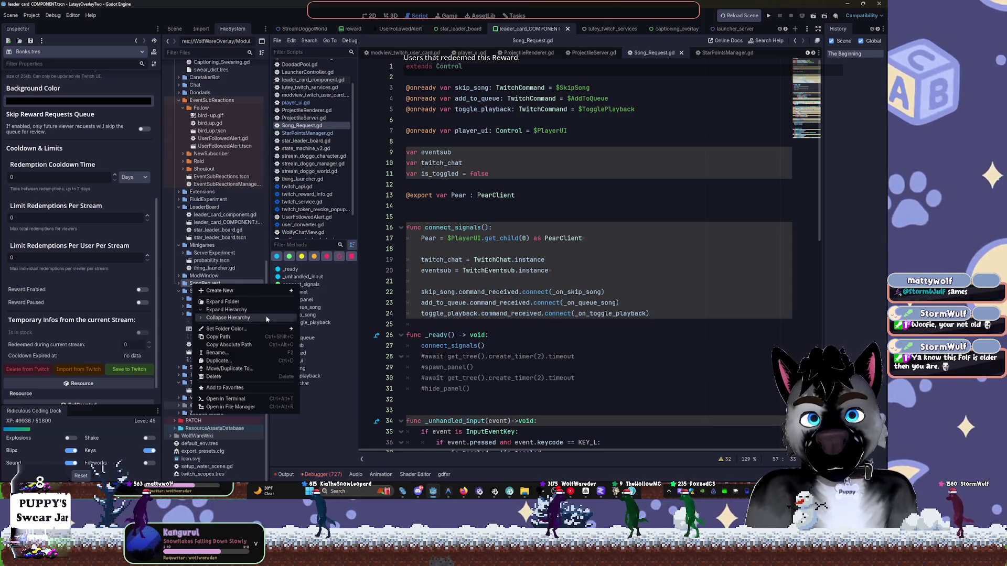
pyautogui.moveTo(287, 330)
pyautogui.click(318, 340)
pyautogui.click(179, 283)
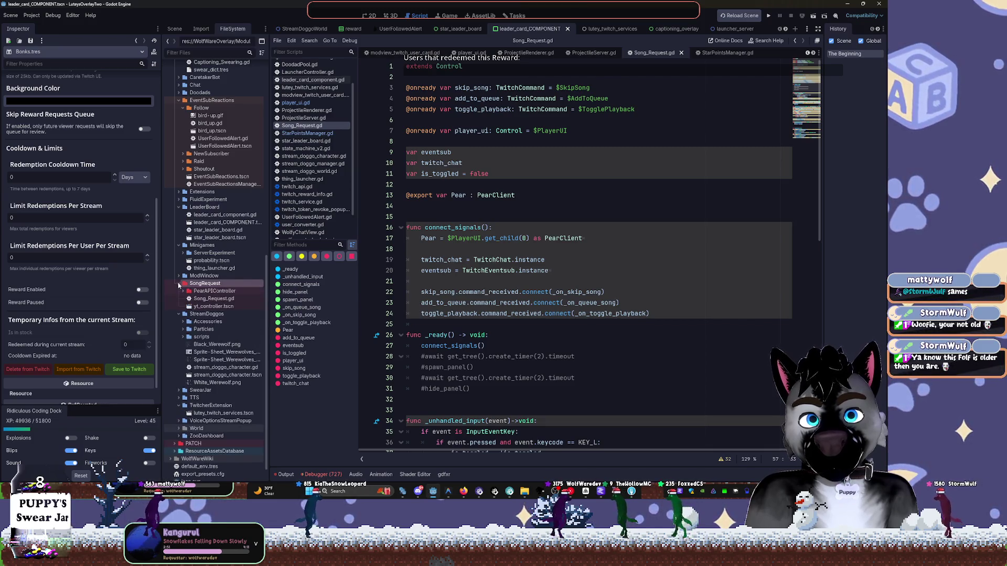
pyautogui.click(178, 284)
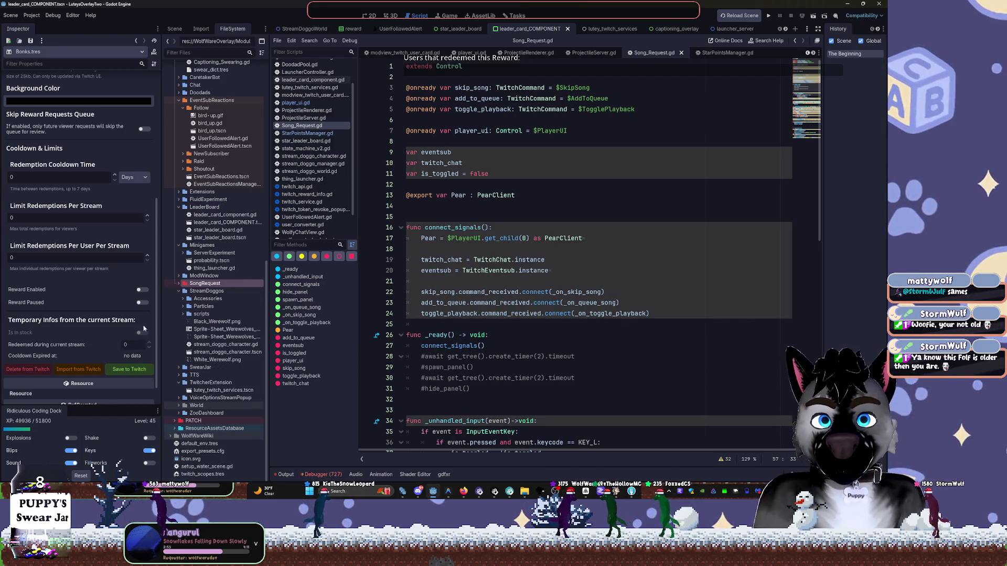
pyautogui.click(179, 276)
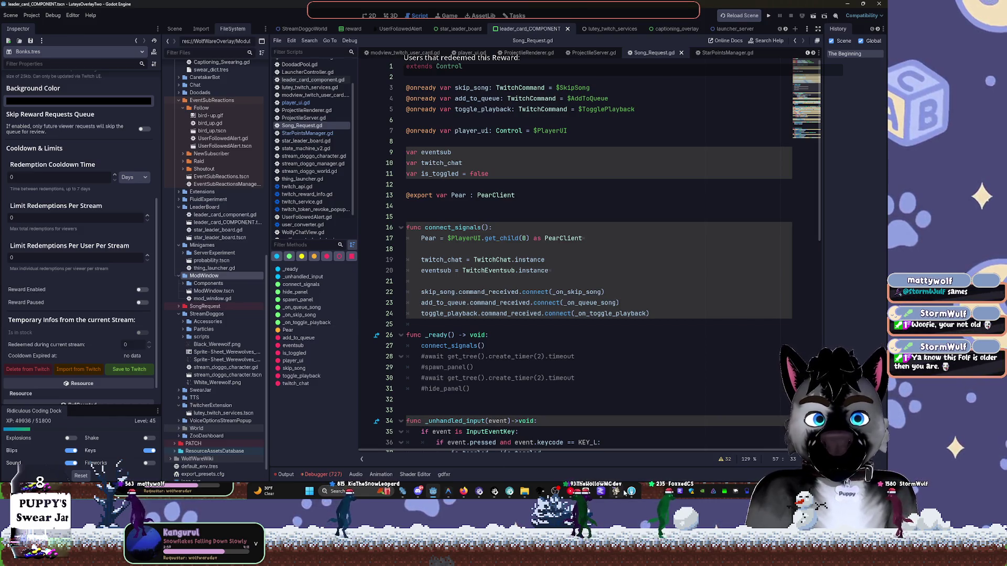
# Switch Overlay Structure to page view, open a new tab, and narrow the AFFiNE window.
pyautogui.click(595, 497)
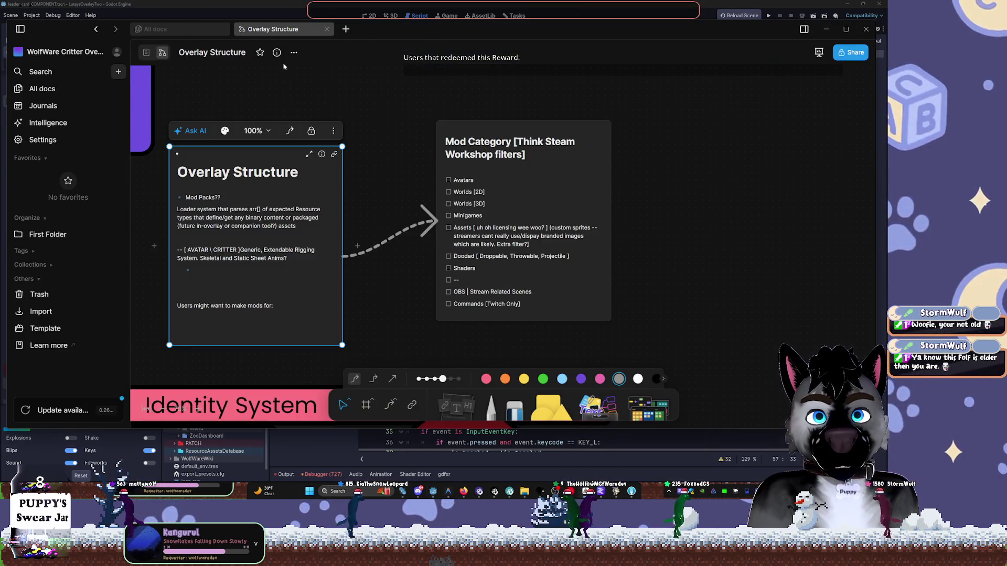
pyautogui.click(237, 113)
pyautogui.hscroll(-3, 323, 105)
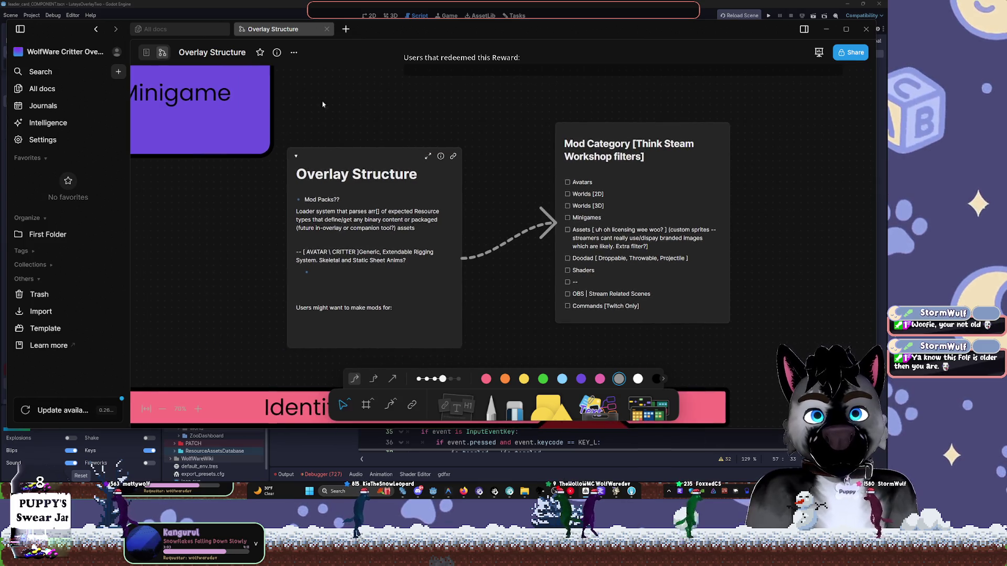
pyautogui.click(147, 53)
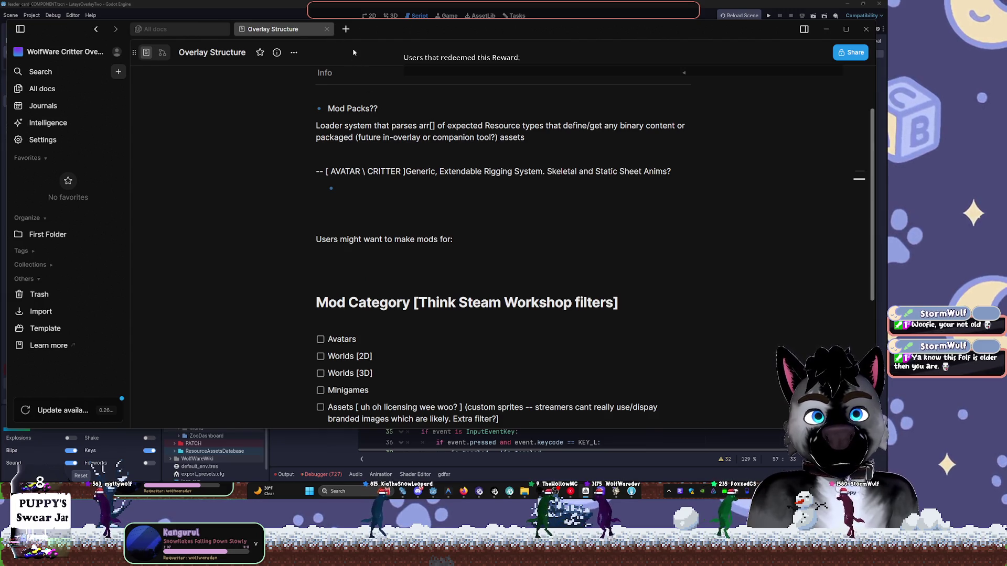
pyautogui.click(346, 28)
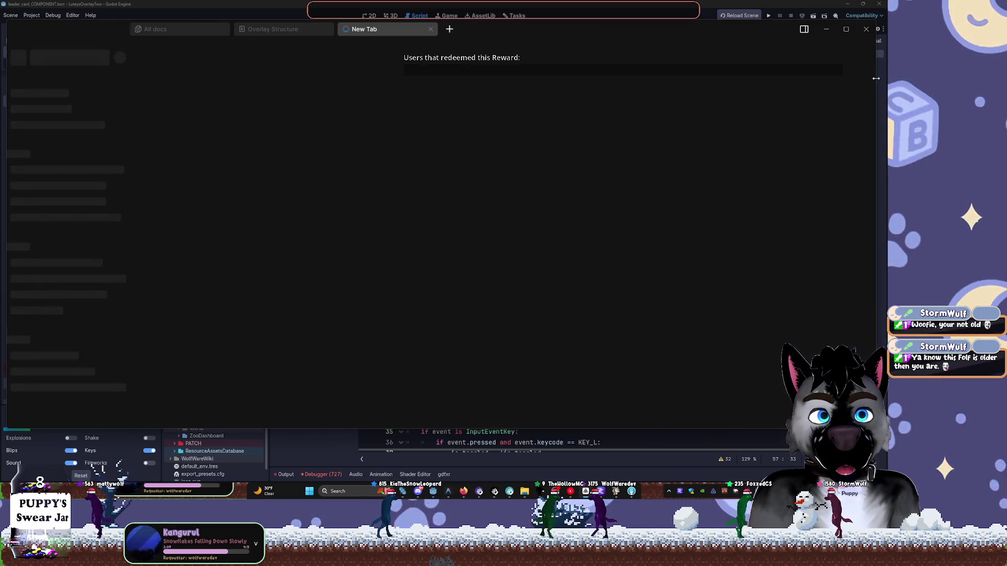
pyautogui.moveTo(876, 78); pyautogui.dragTo(351, 90)
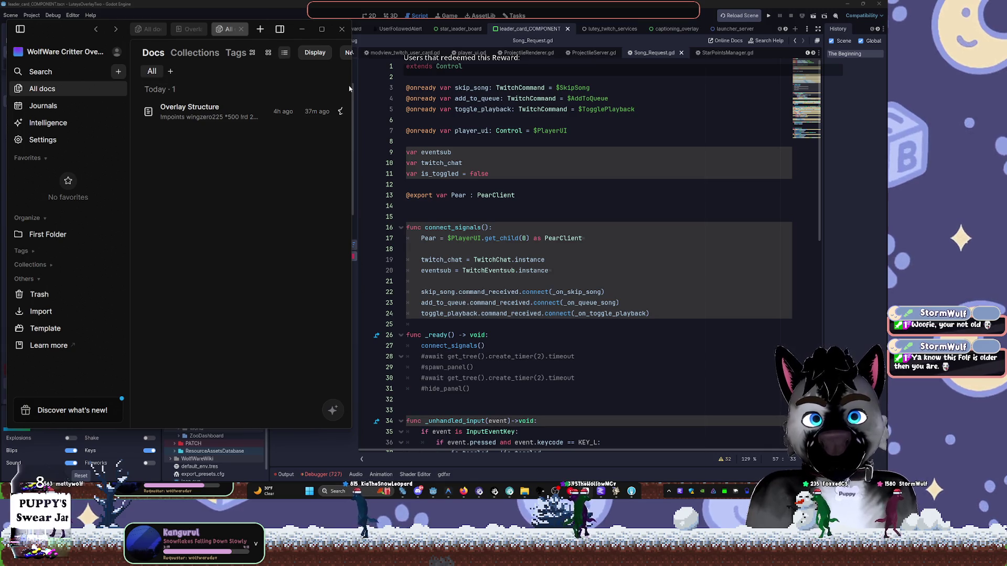
# Widen the notes window and create a new doc titled 'Refactor Stages'.
pyautogui.moveTo(353, 89); pyautogui.dragTo(582, 68)
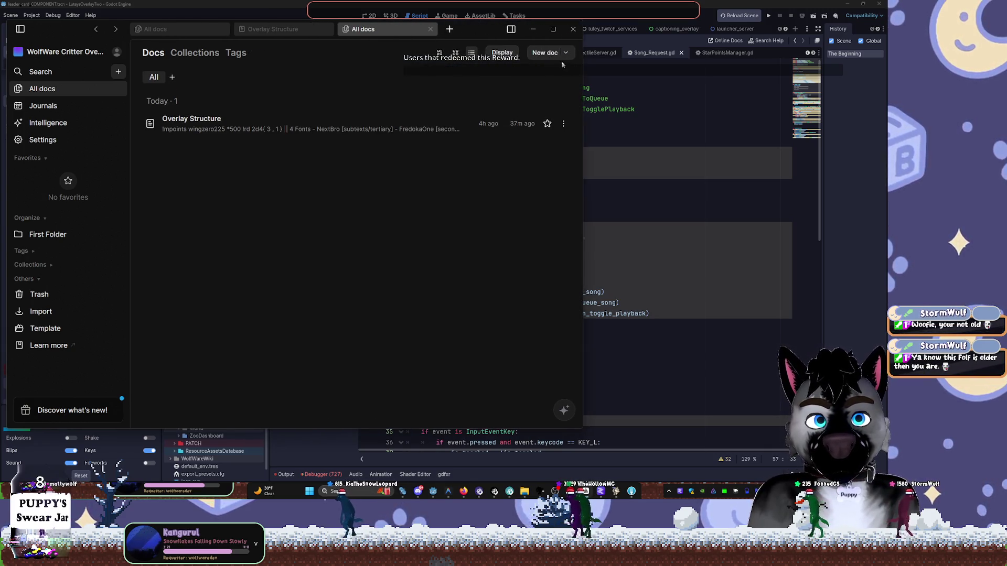
pyautogui.click(550, 52)
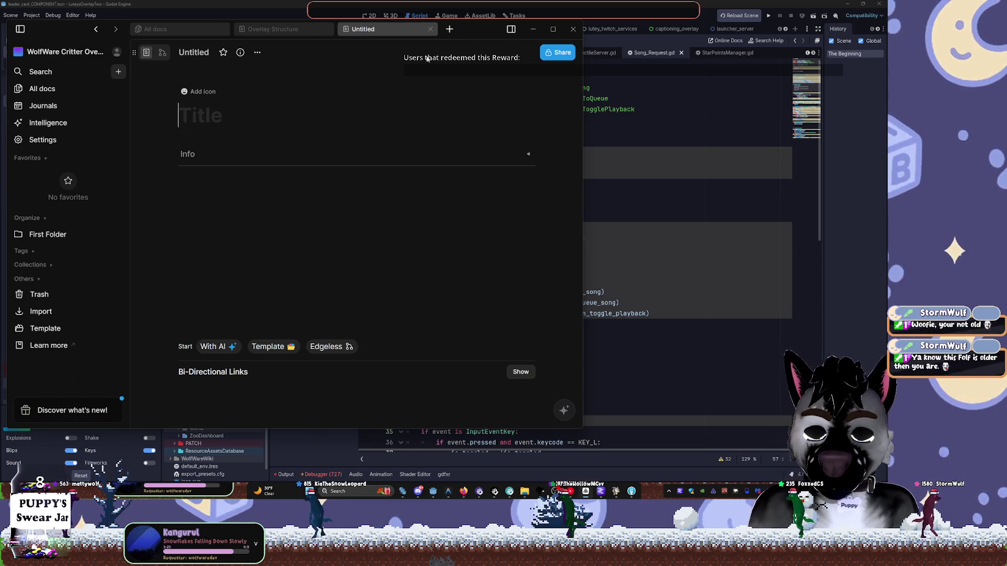
pyautogui.write('Refactor Stag')
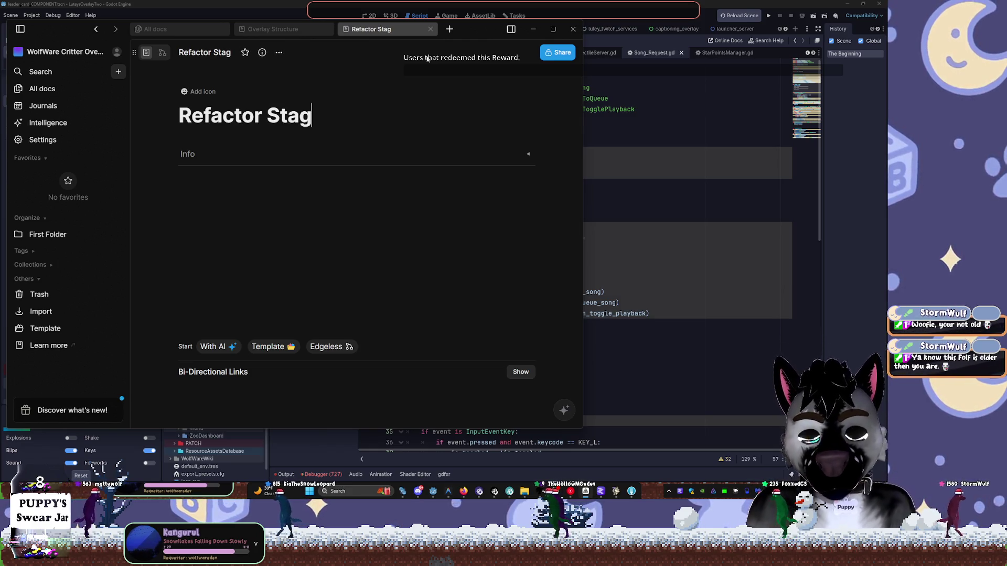
pyautogui.write('es')
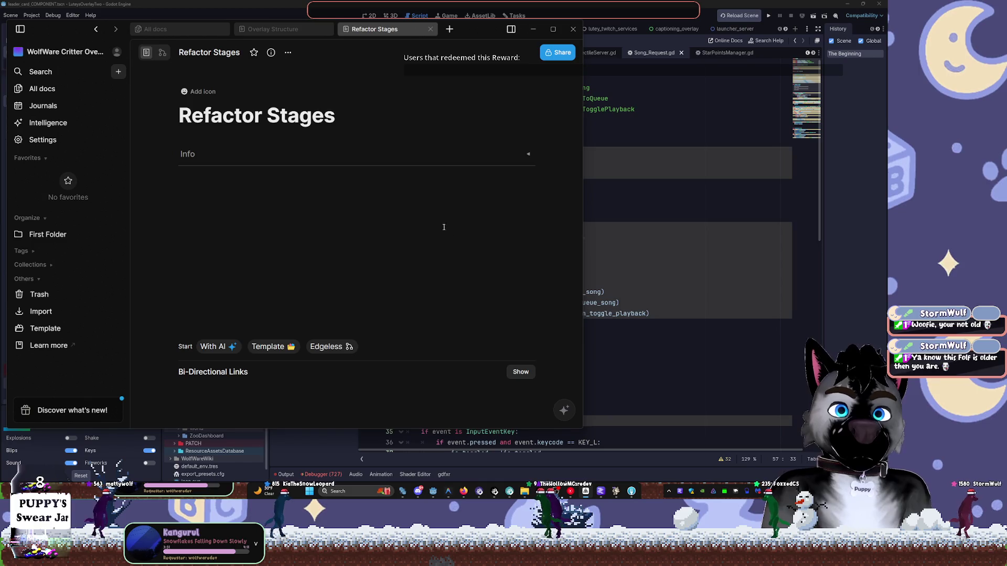
pyautogui.press('Return')
pyautogui.hotkey('alt', 'Tab')
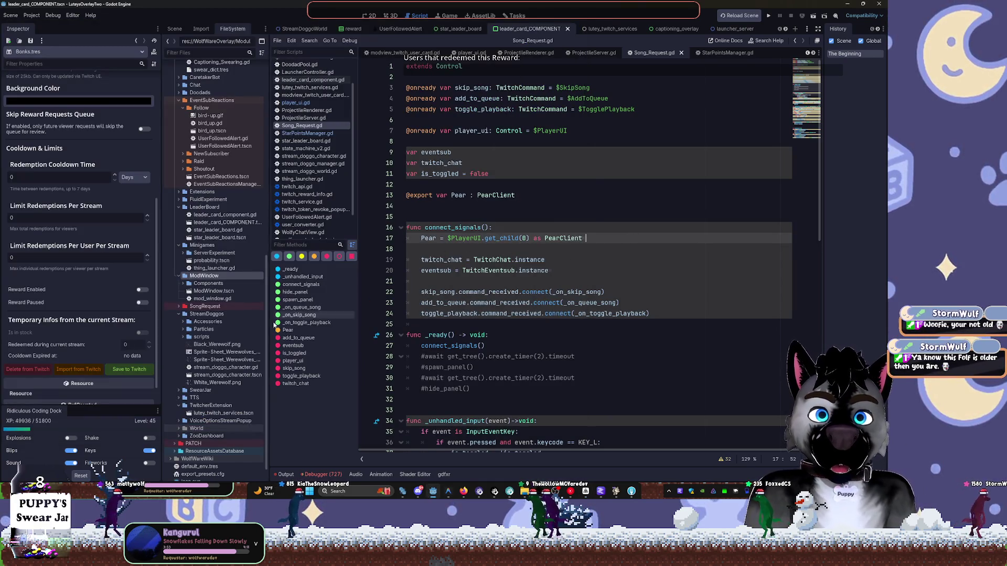
pyautogui.hotkey('alt', 'Tab')
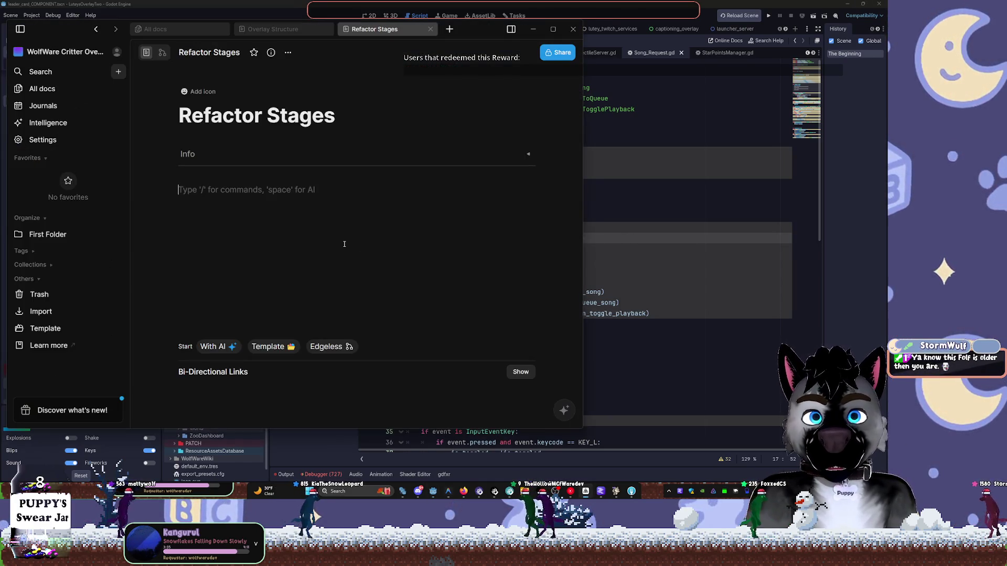
# Type the ModWindow plan line in the body, correcting its spelling, then return to Godot.
pyautogui.write('Modwindow -> Managed Windows ->')
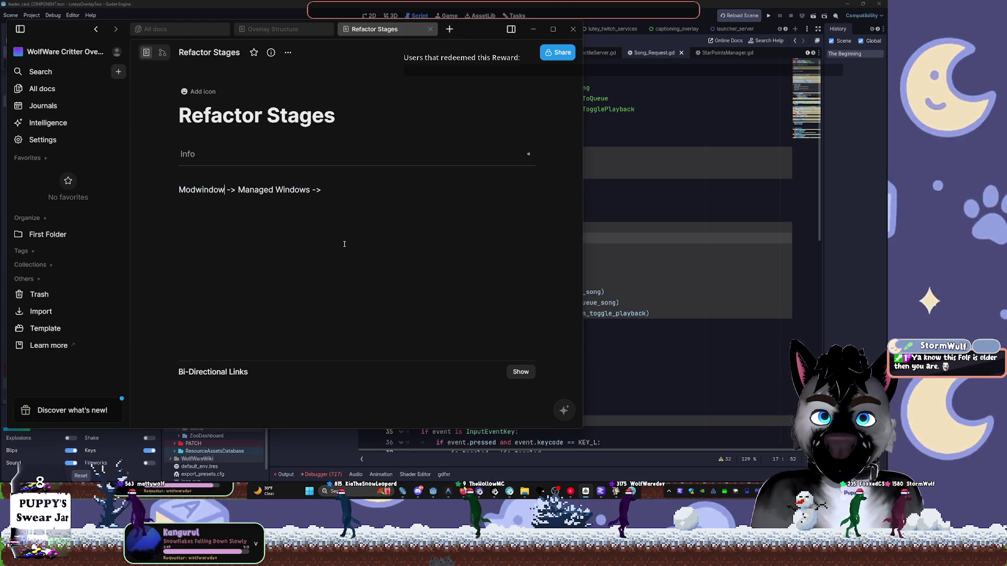
pyautogui.press('Delete')
pyautogui.press('Left')
pyautogui.press('Left')
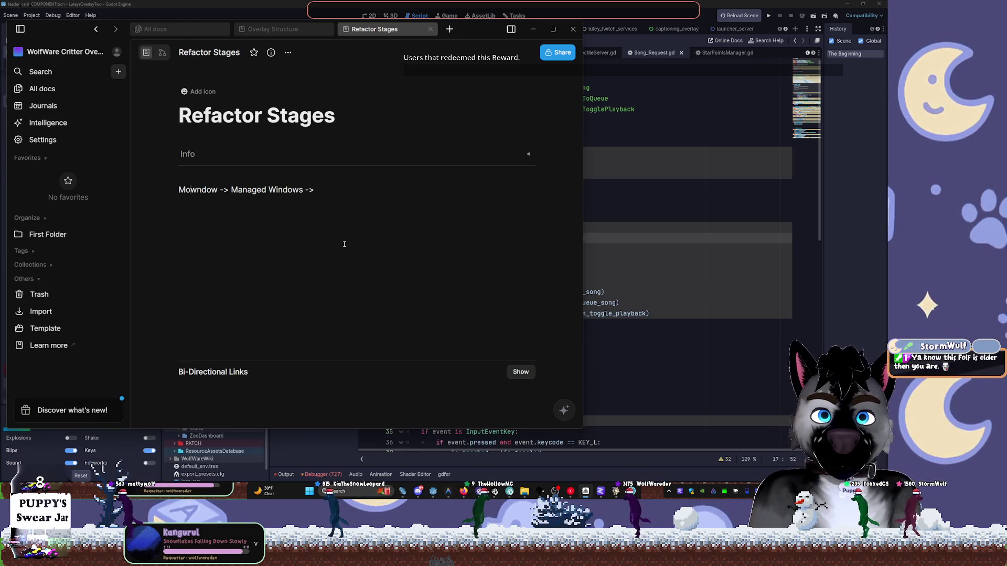
pyautogui.press('Delete')
pyautogui.write('dW')
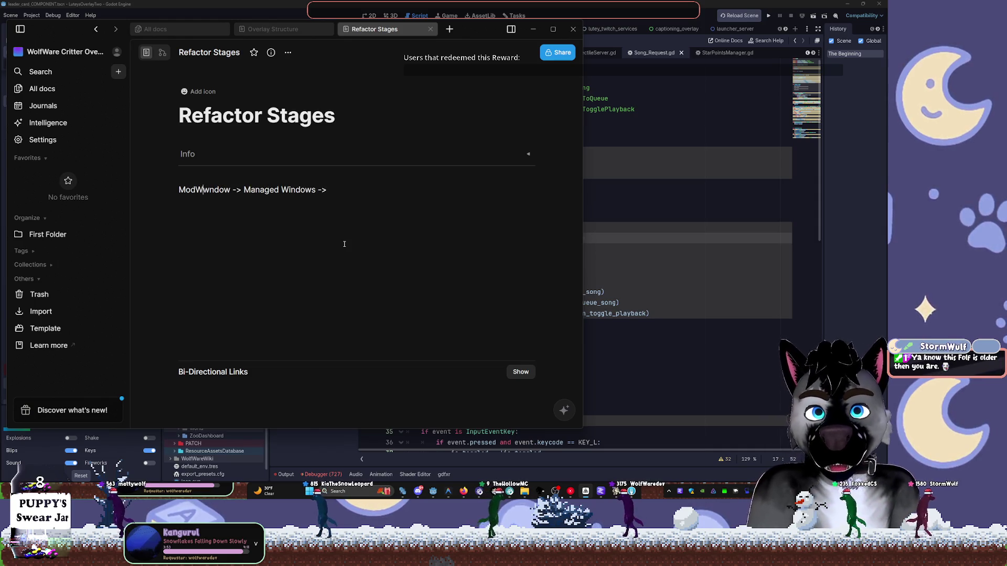
pyautogui.press('Delete')
pyautogui.write('i')
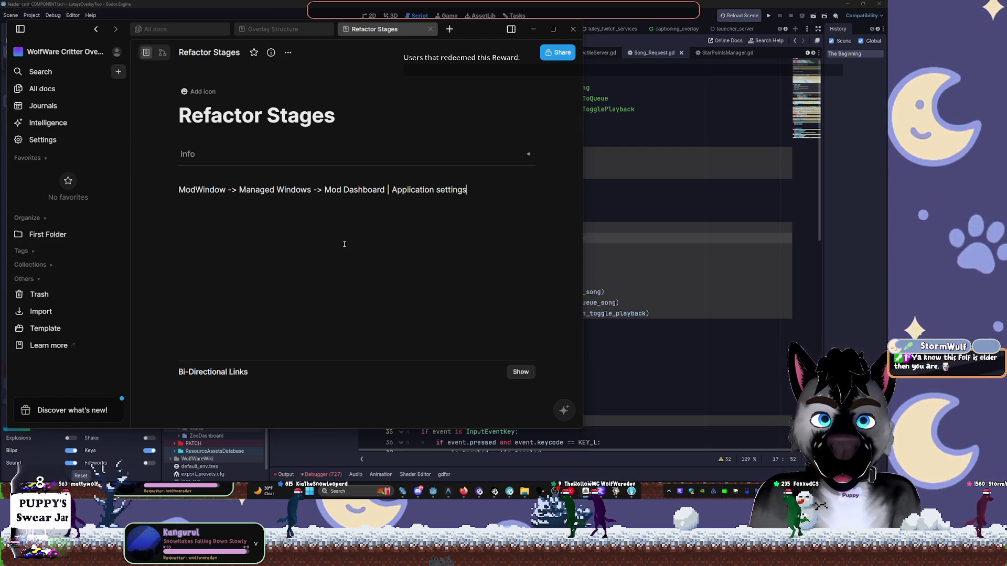
pyautogui.click(858, 143)
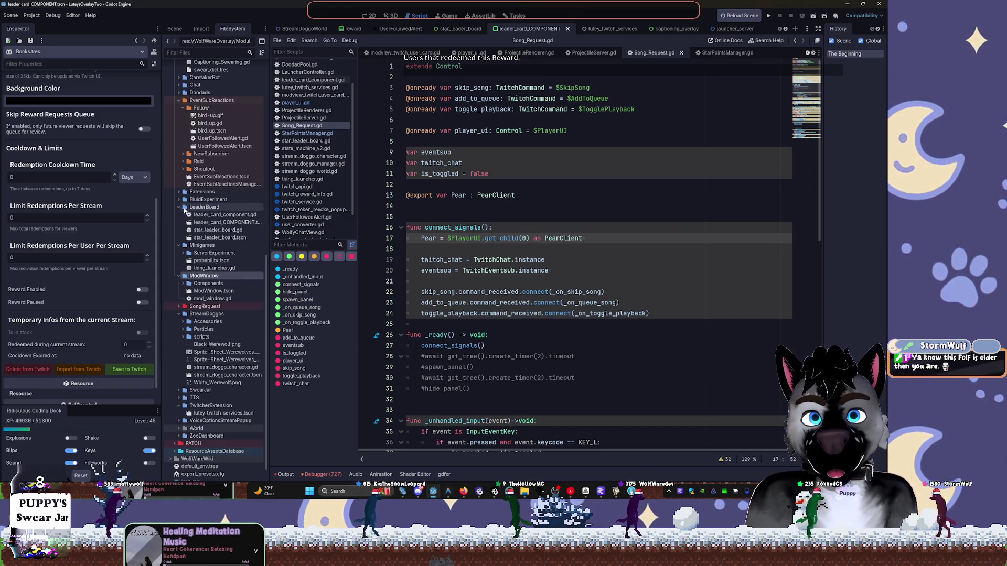
# View leader_card_COMPONENT in 2D and collapse LeaderBoard, Minigames, EventSubReactions, Modules and Assets.
pyautogui.click(220, 222)
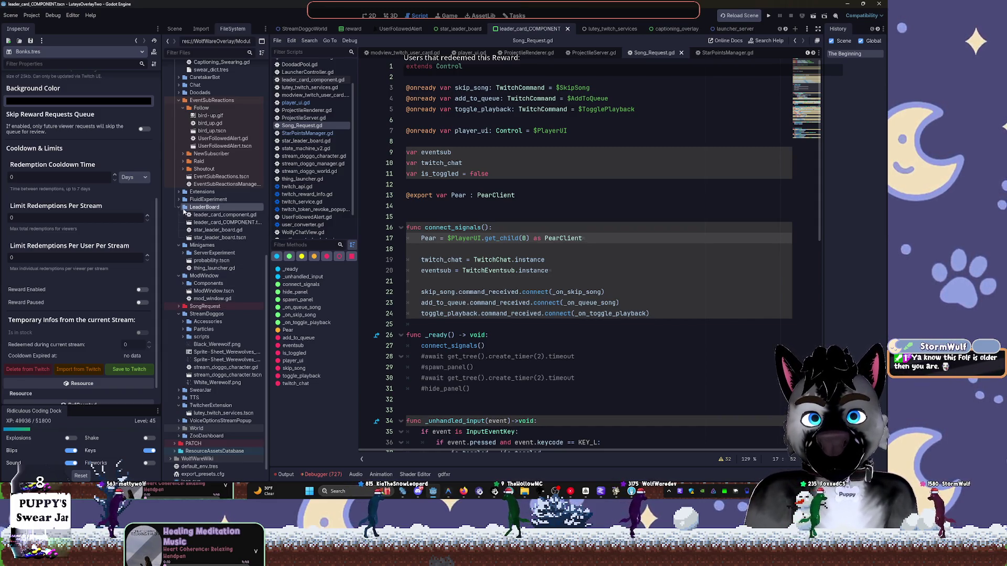
pyautogui.click(372, 15)
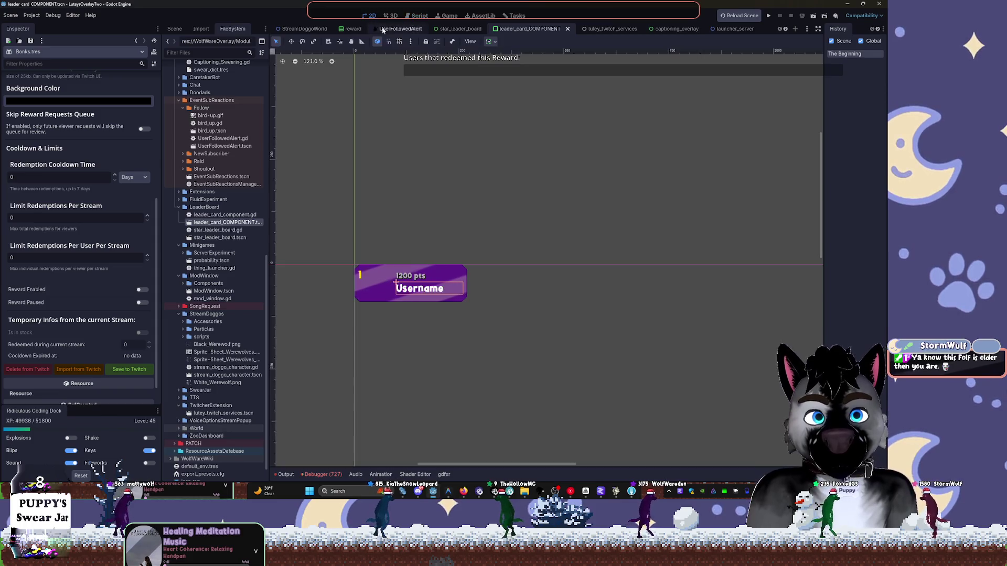
pyautogui.click(181, 208)
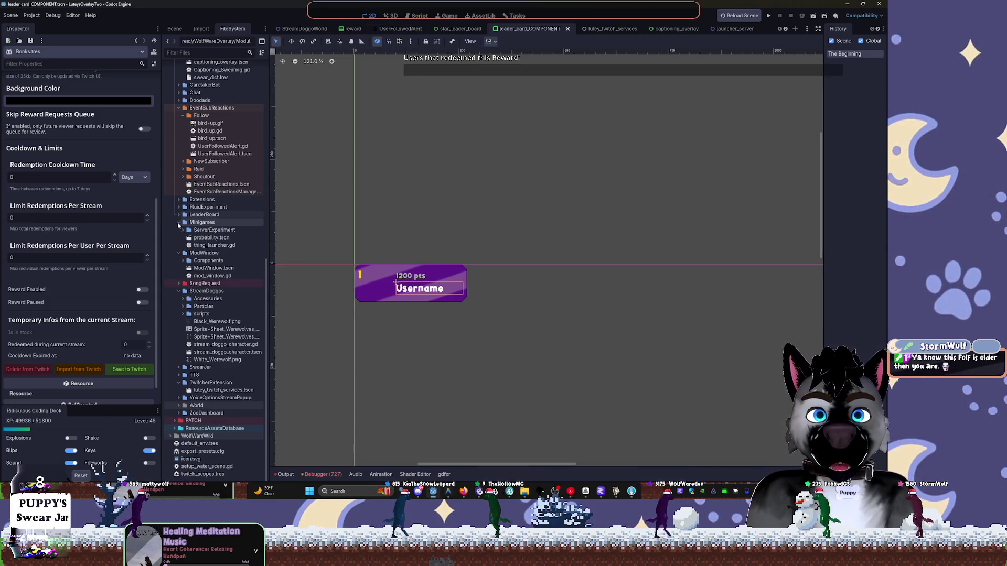
pyautogui.click(178, 223)
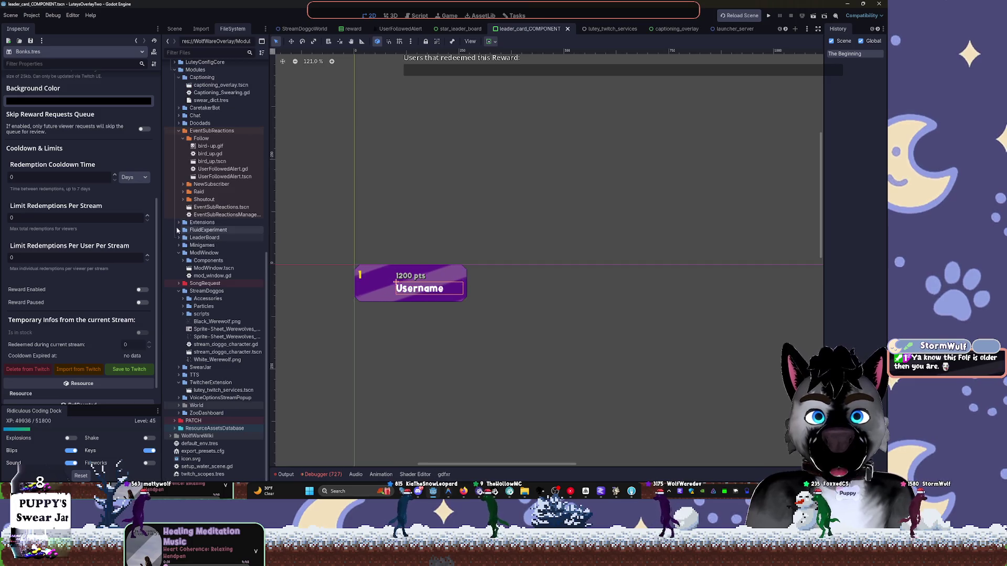
pyautogui.click(179, 132)
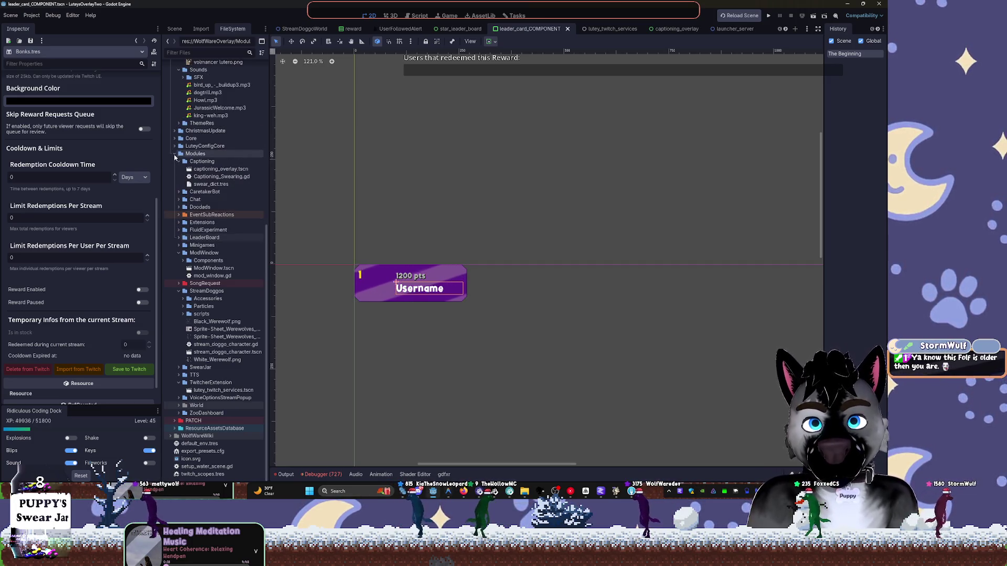
pyautogui.click(175, 155)
pyautogui.click(175, 129)
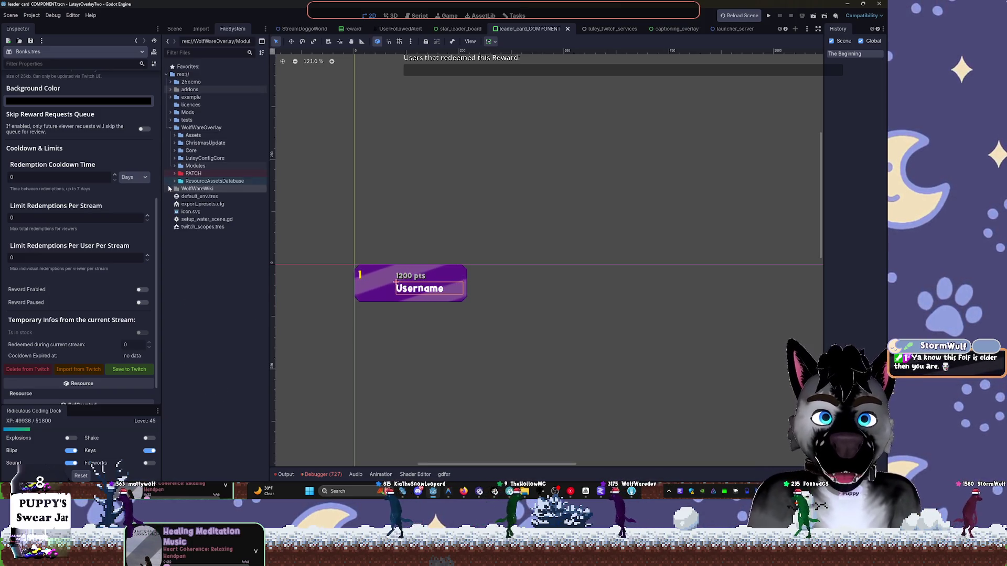
# Expand Core's Data and Managers folders and open VoiceRegistry.gd.
pyautogui.click(175, 152)
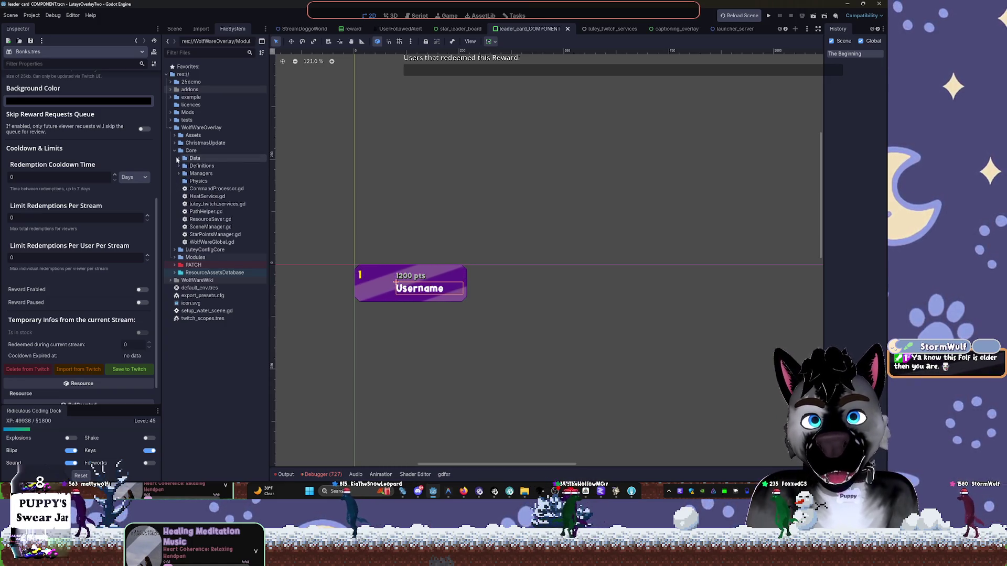
pyautogui.click(179, 159)
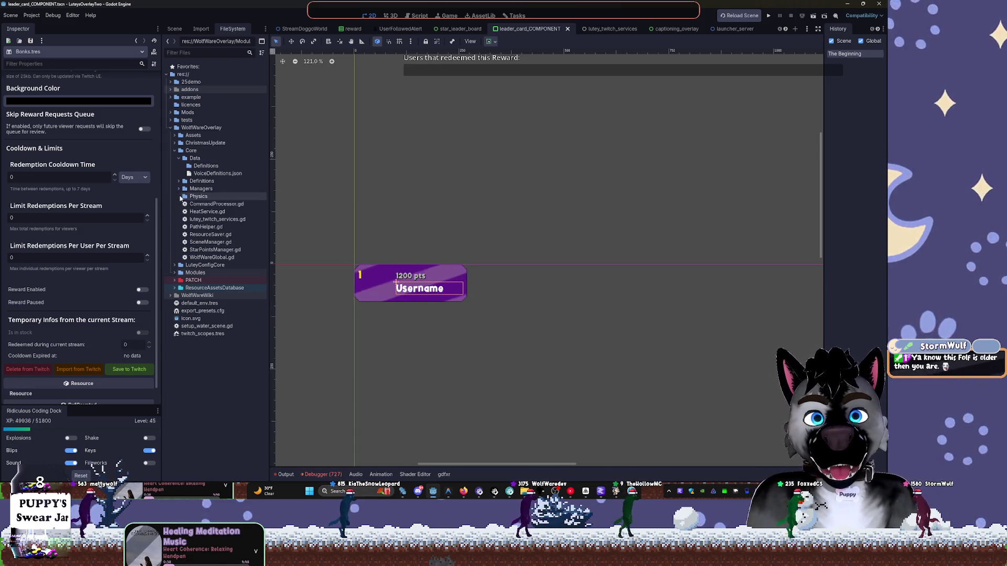
pyautogui.click(179, 189)
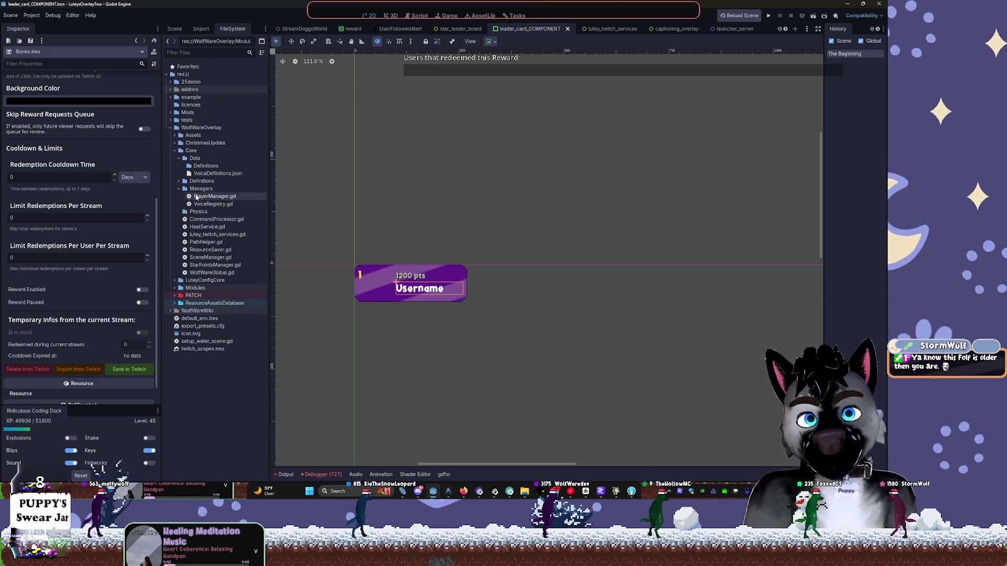
pyautogui.click(200, 198)
pyautogui.doubleClick(202, 204)
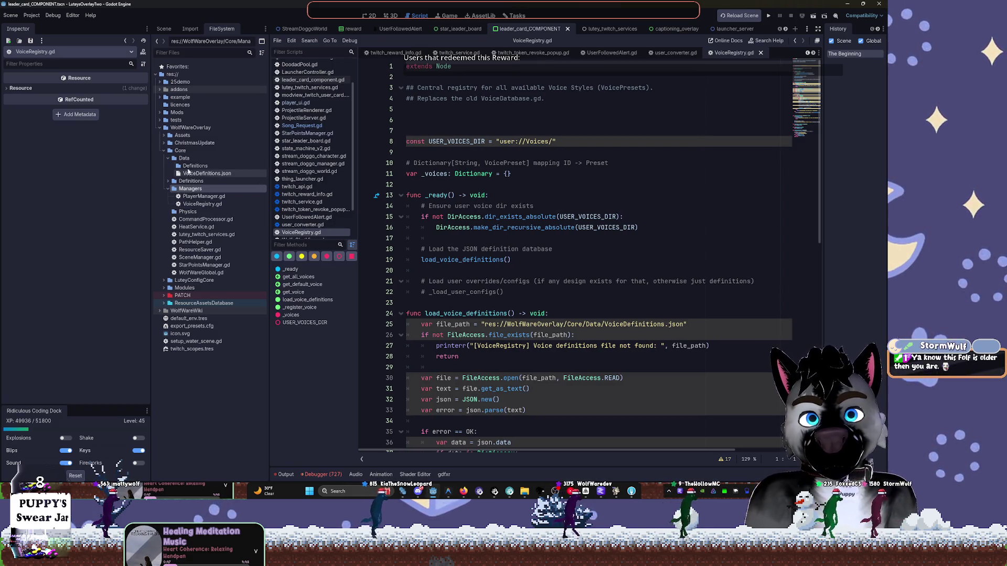
# Read through VoiceRegistry.gd, look at PlayerManager.gd, then reopen VoiceRegistry.gd.
pyautogui.click(168, 158)
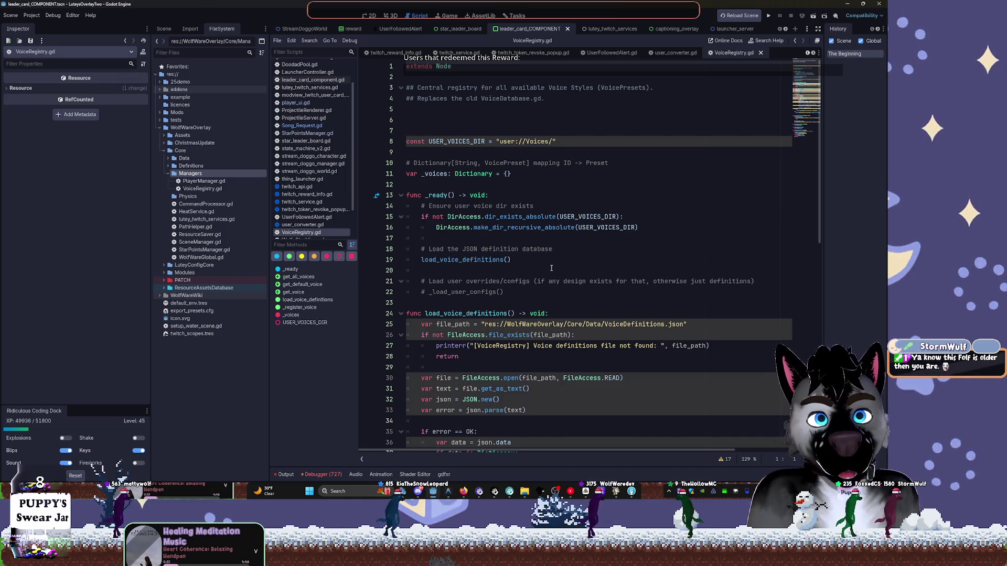
pyautogui.scroll(-1, 551, 268)
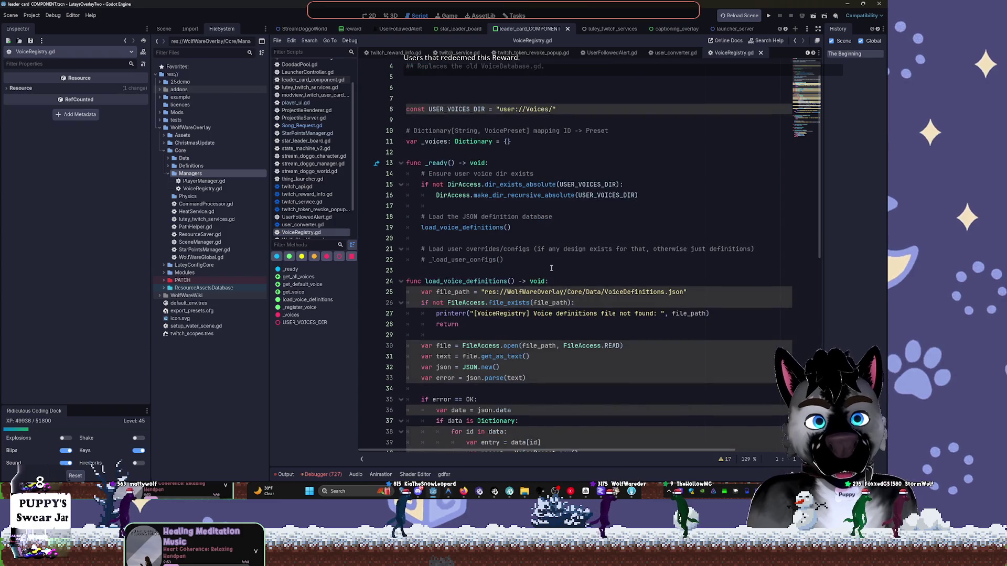
pyautogui.scroll(-7, 624, 310)
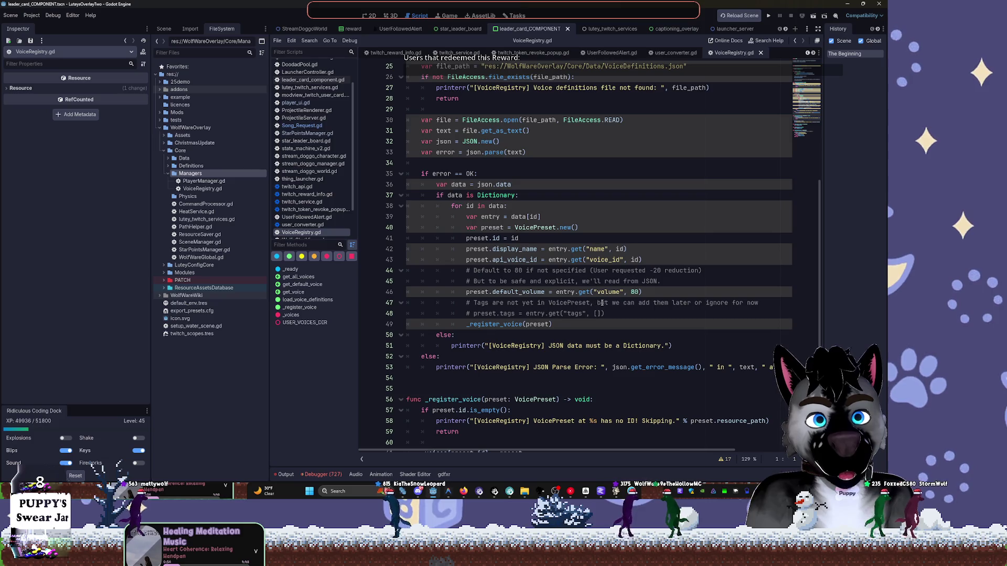
pyautogui.scroll(-6, 602, 303)
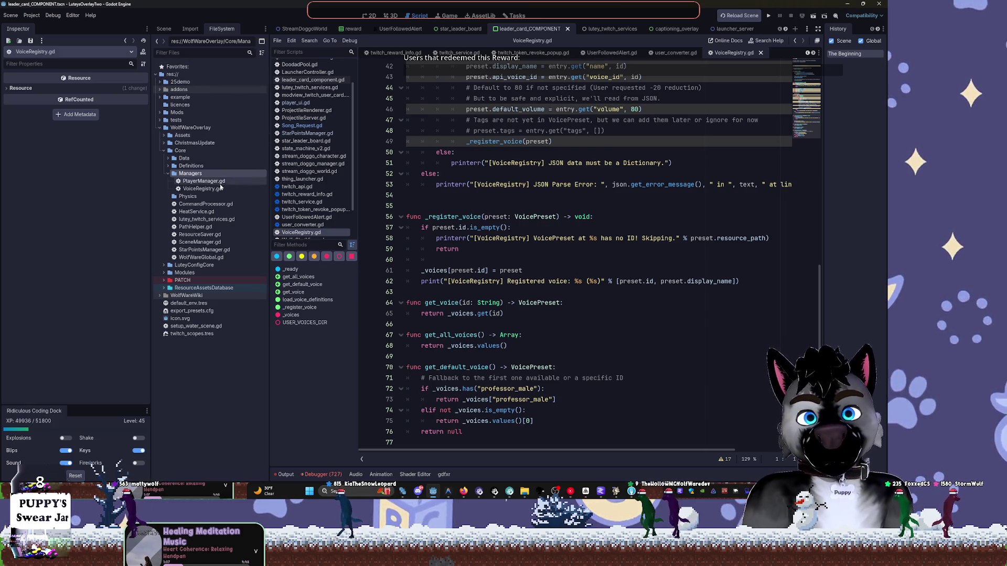
pyautogui.doubleClick(186, 182)
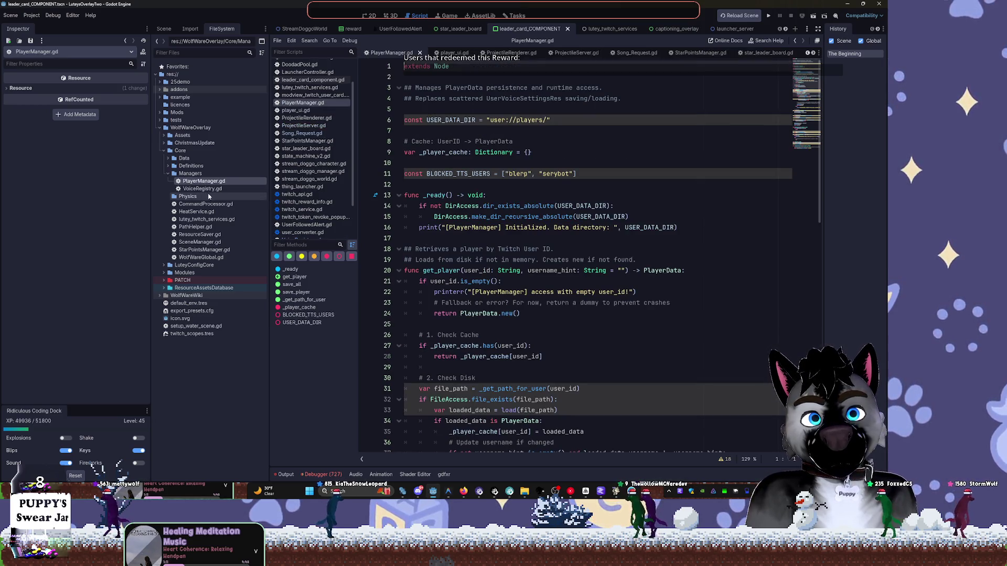
pyautogui.rightClick(236, 190)
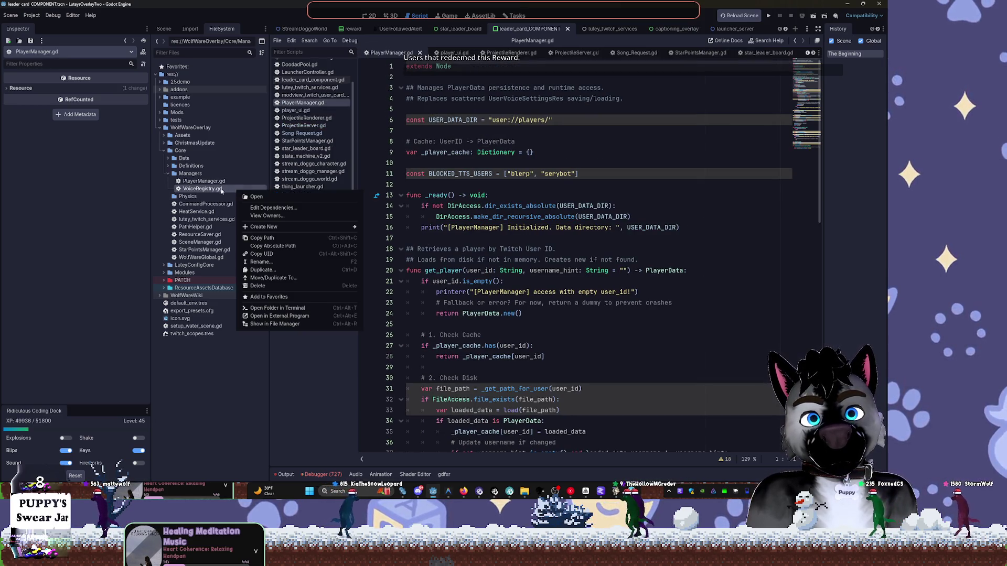
pyautogui.press('Escape')
pyautogui.doubleClick(219, 189)
# Expand Definitions with its Captioning, Caretaker, Text, User, Voices and ResourceAssetsDatabase subfolders.
pyautogui.click(168, 173)
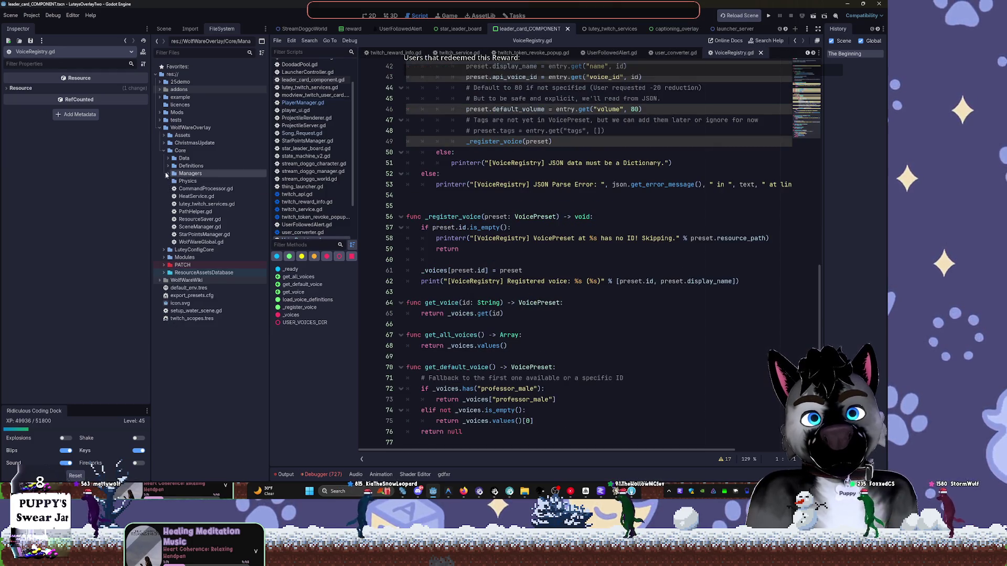
pyautogui.click(168, 166)
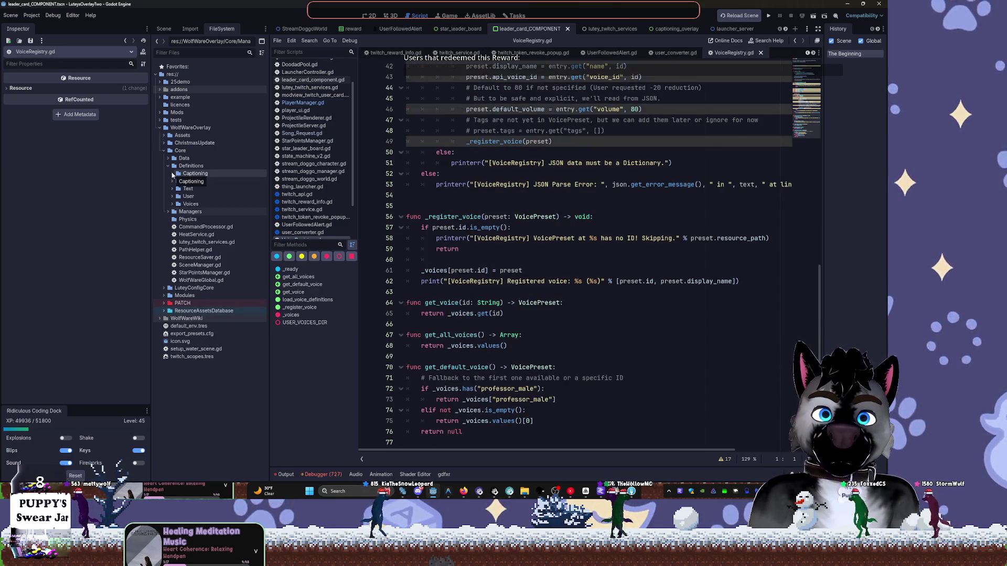
pyautogui.click(163, 311)
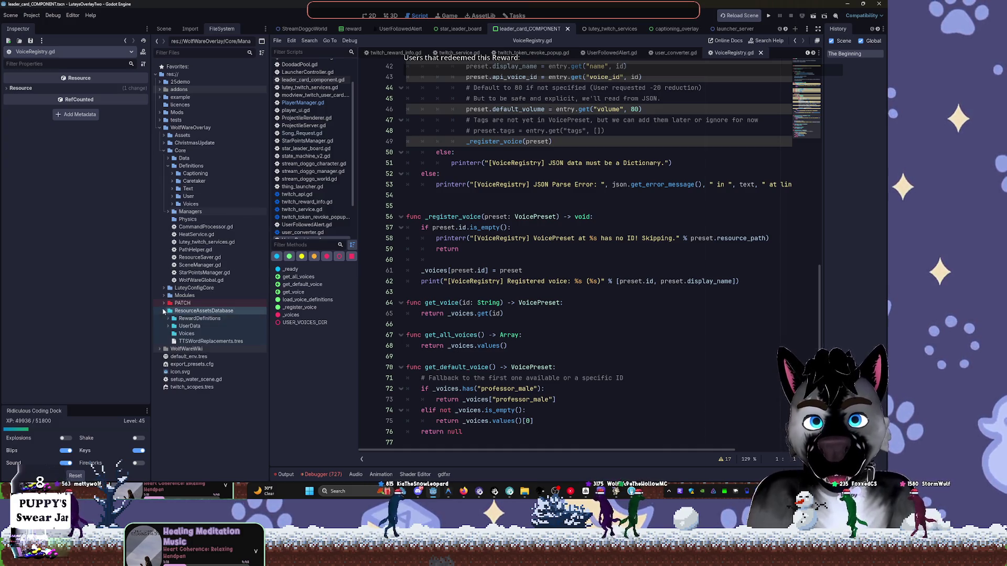
pyautogui.click(172, 174)
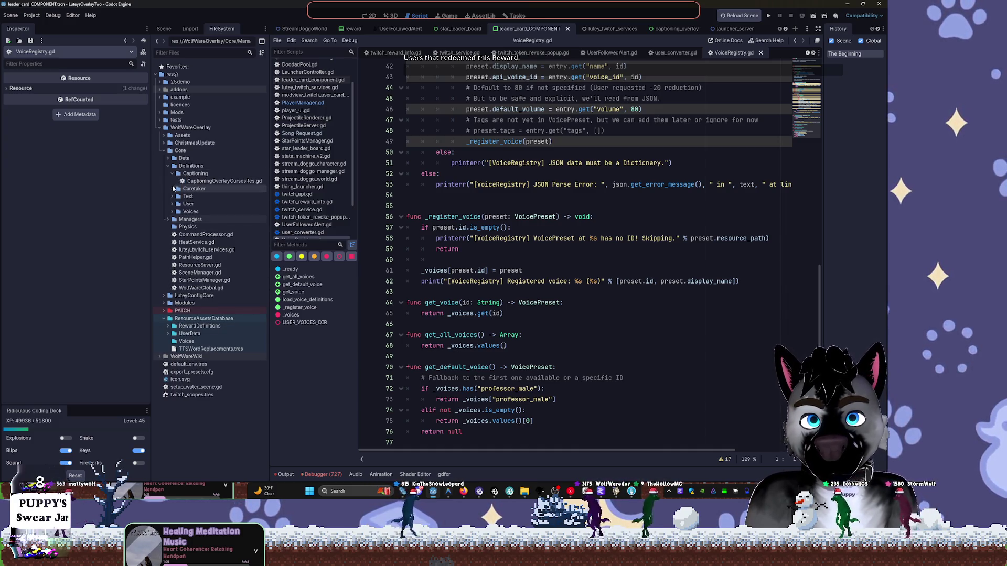
pyautogui.click(173, 189)
pyautogui.click(185, 169)
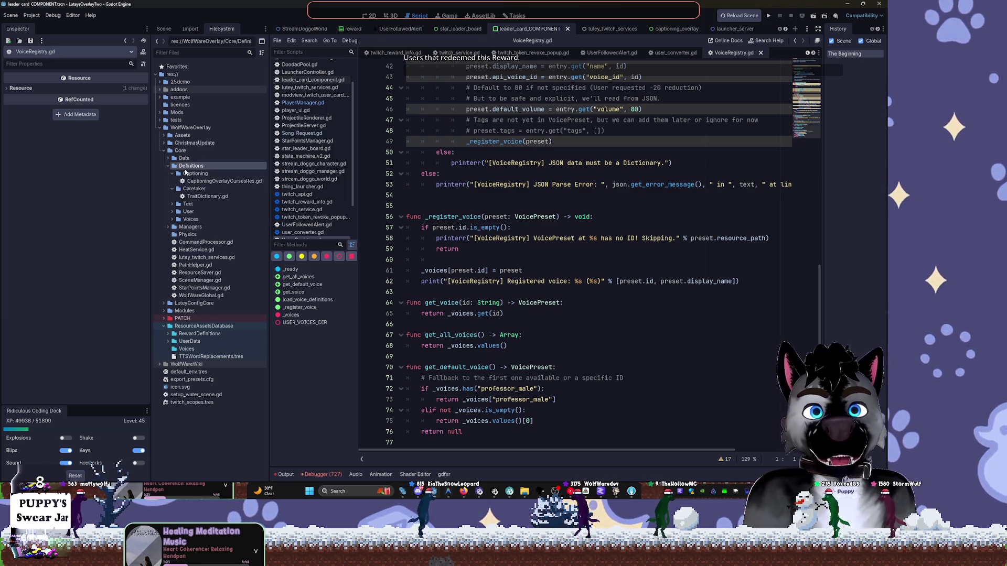
pyautogui.click(172, 205)
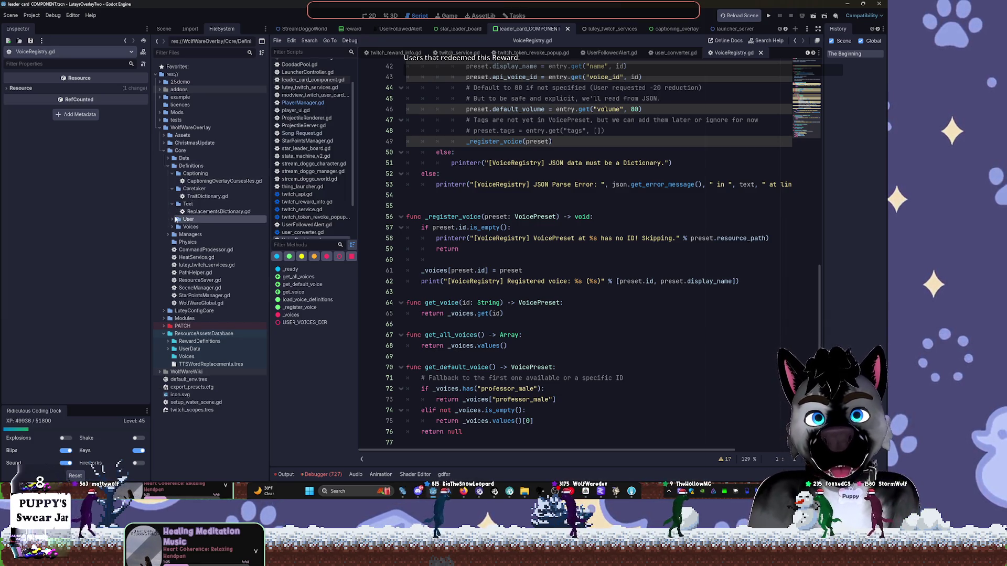
pyautogui.click(172, 219)
pyautogui.click(171, 250)
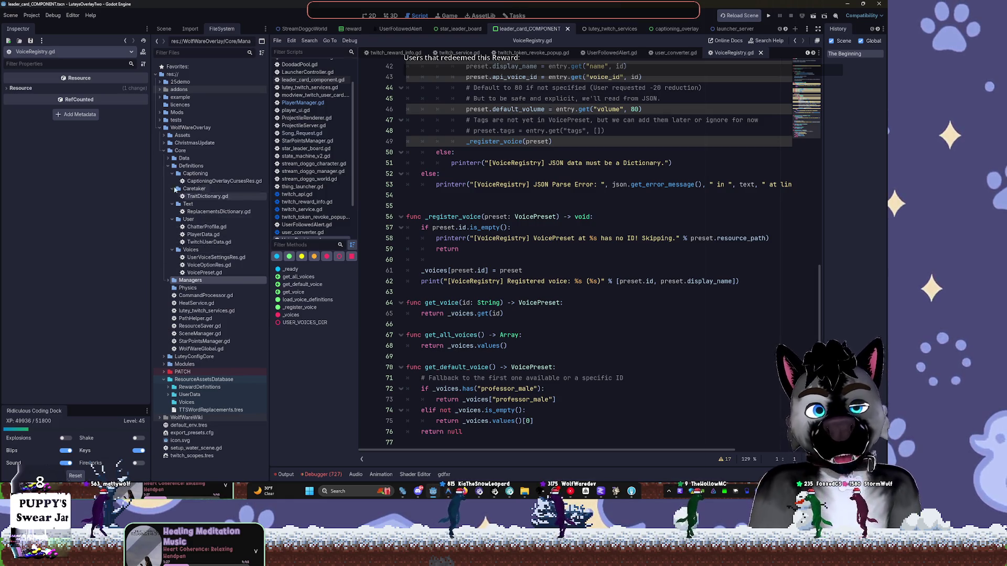
pyautogui.rightClick(187, 167)
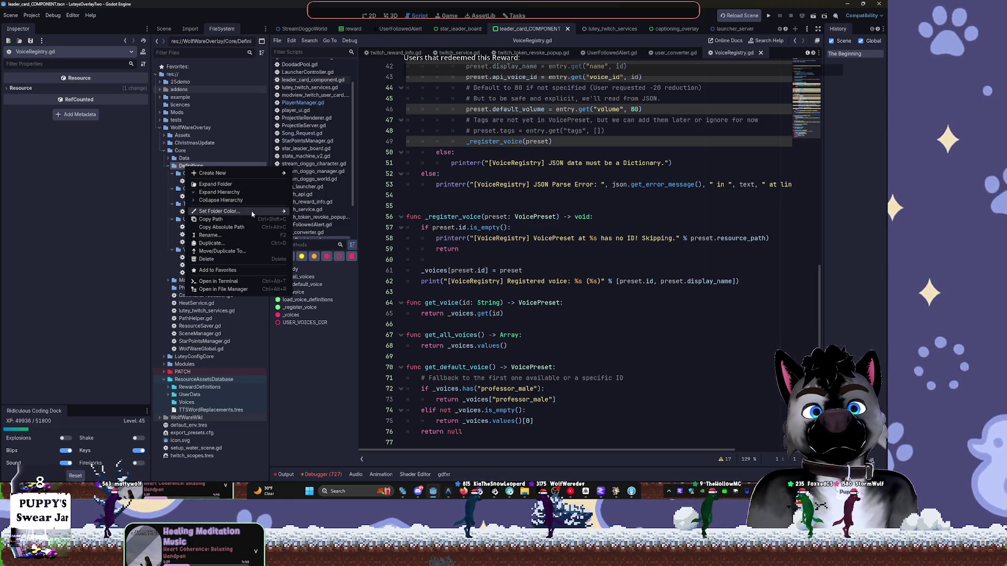
# Colour Core's Definitions folder green and expand the Data folder.
pyautogui.moveTo(273, 211)
pyautogui.click(314, 246)
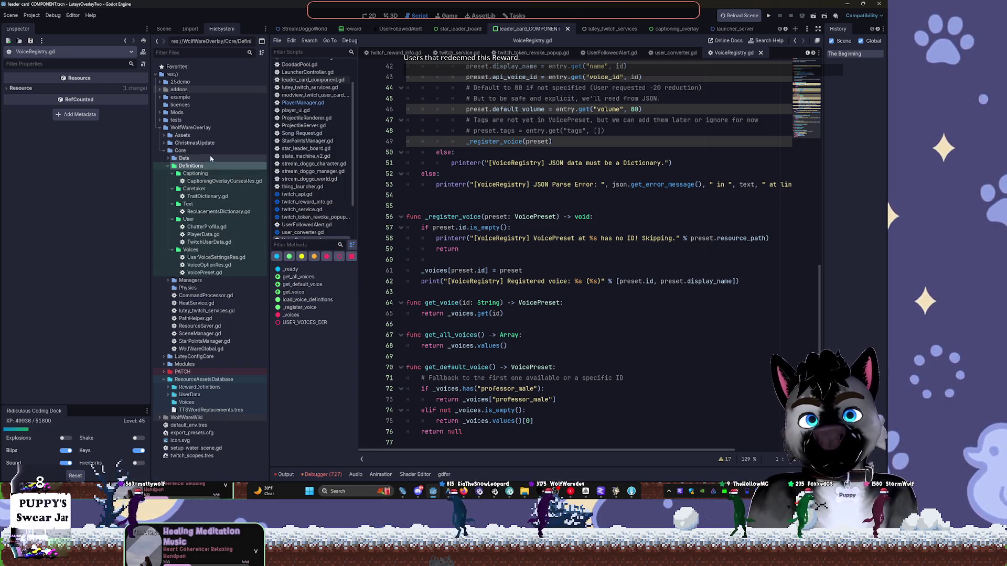
pyautogui.click(168, 158)
# Check in the system file manager that Data's Definitions subfolder is empty.
pyautogui.click(192, 166)
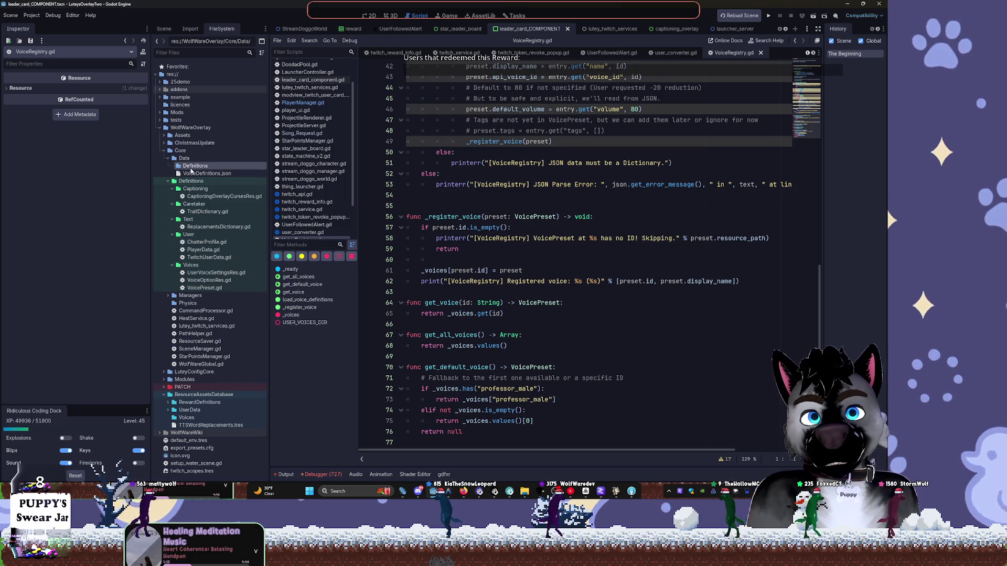
pyautogui.rightClick(192, 169)
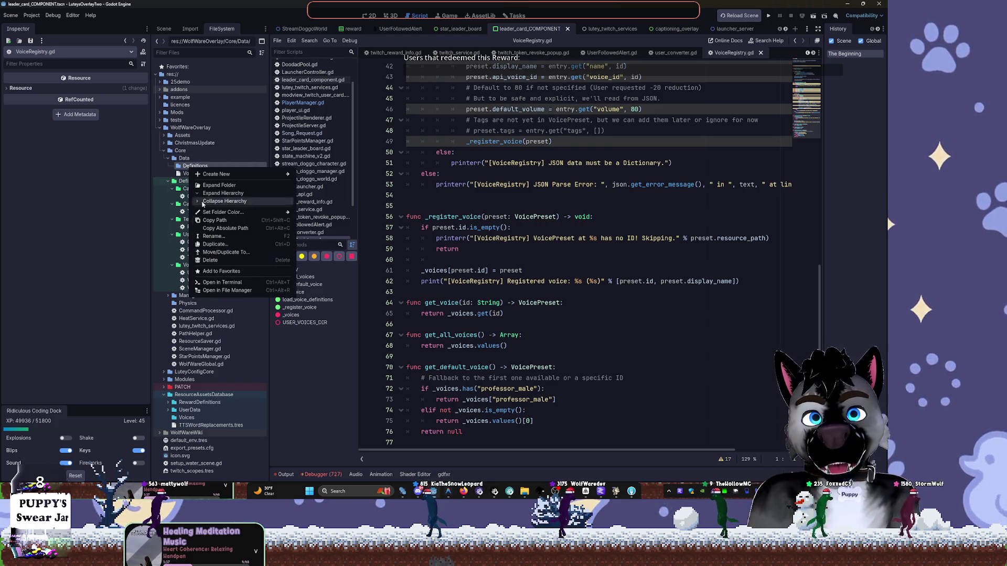
pyautogui.click(231, 290)
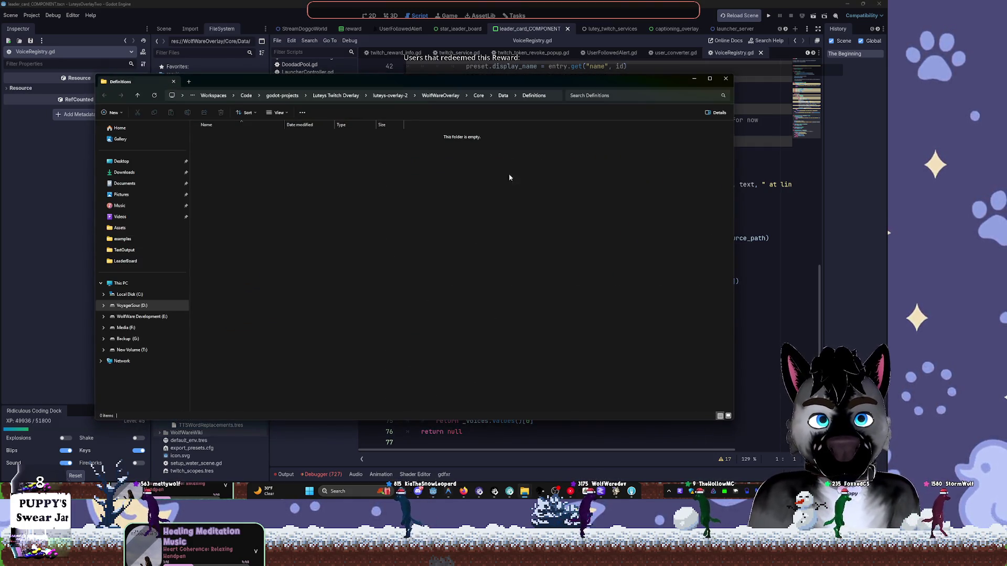
pyautogui.click(637, 6)
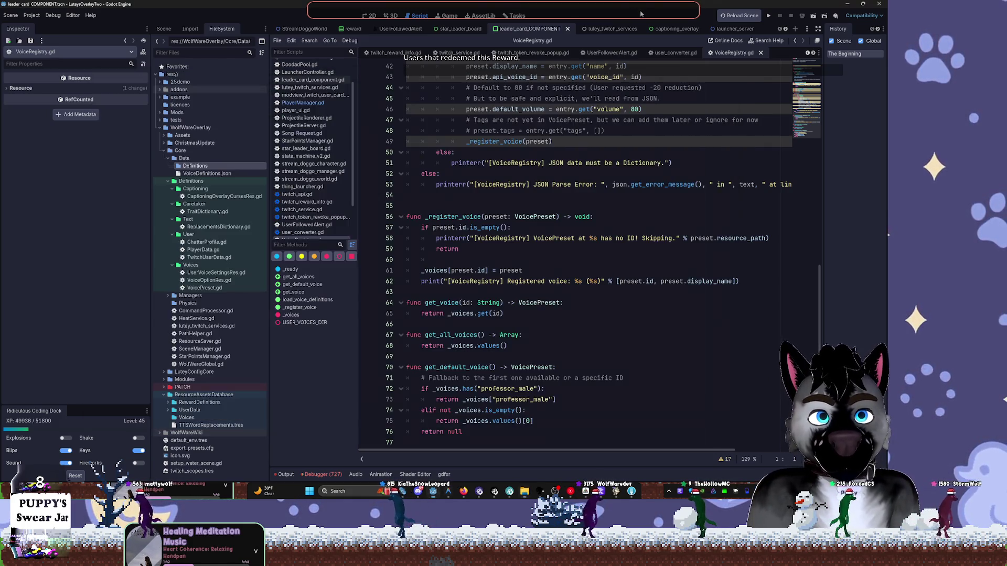
# Delete the empty Definitions folder inside Core/Data.
pyautogui.rightClick(222, 166)
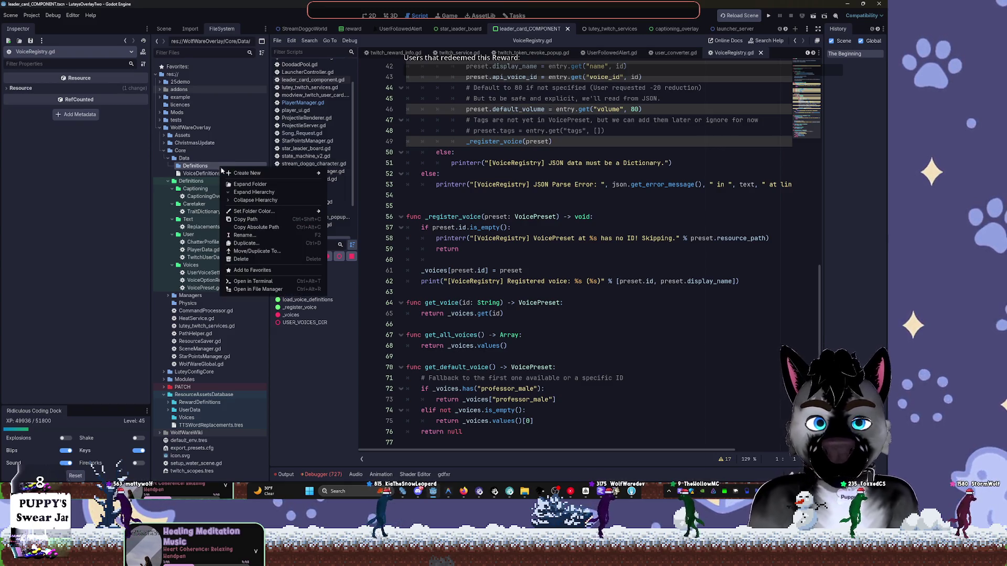
pyautogui.click(283, 260)
pyautogui.click(391, 283)
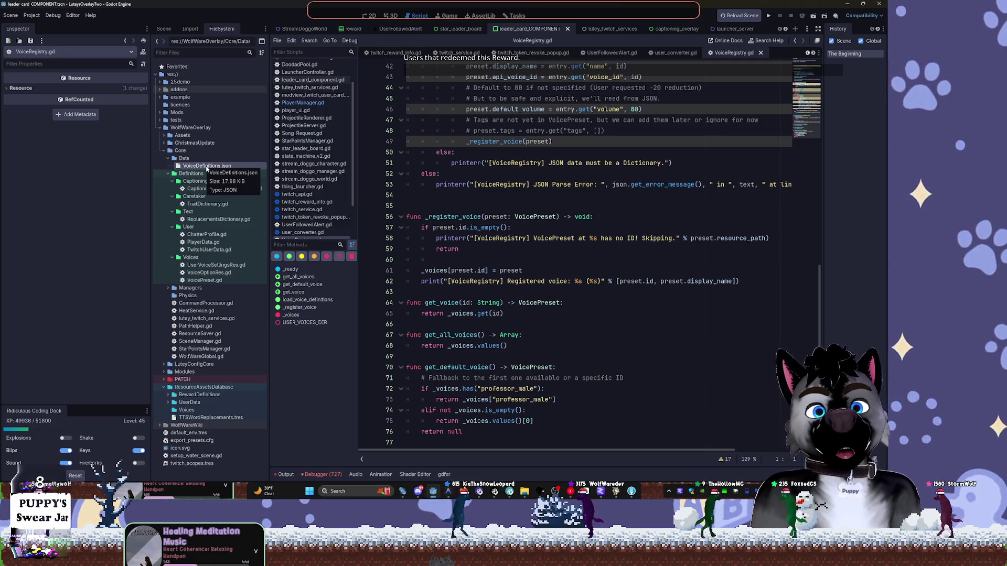
# Open VoiceDefinitions.json, skim its voice entries to the end, then go back to VoiceRegistry.gd.
pyautogui.doubleClick(207, 166)
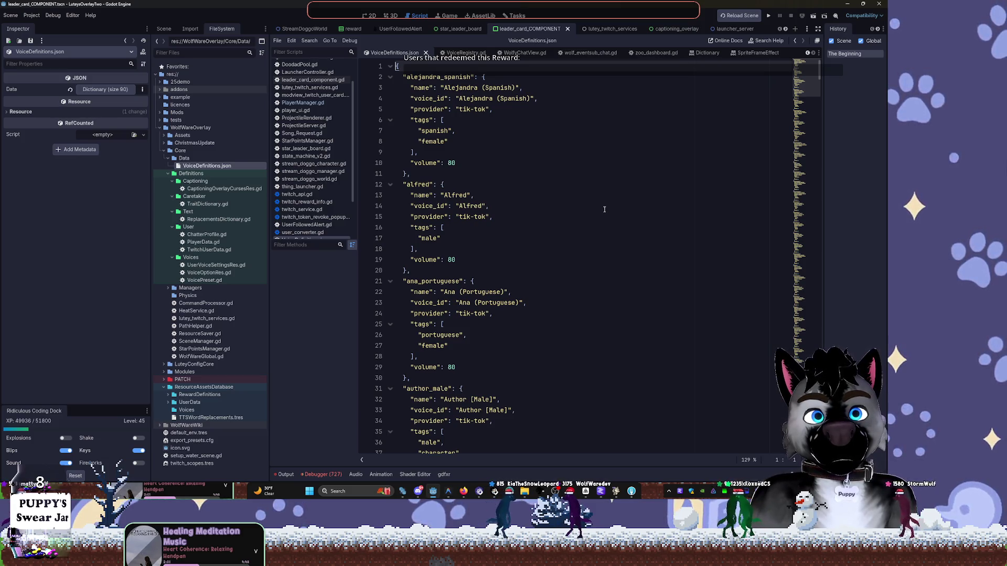
pyautogui.scroll(-5, 605, 210)
pyautogui.moveTo(808, 86); pyautogui.dragTo(821, 451)
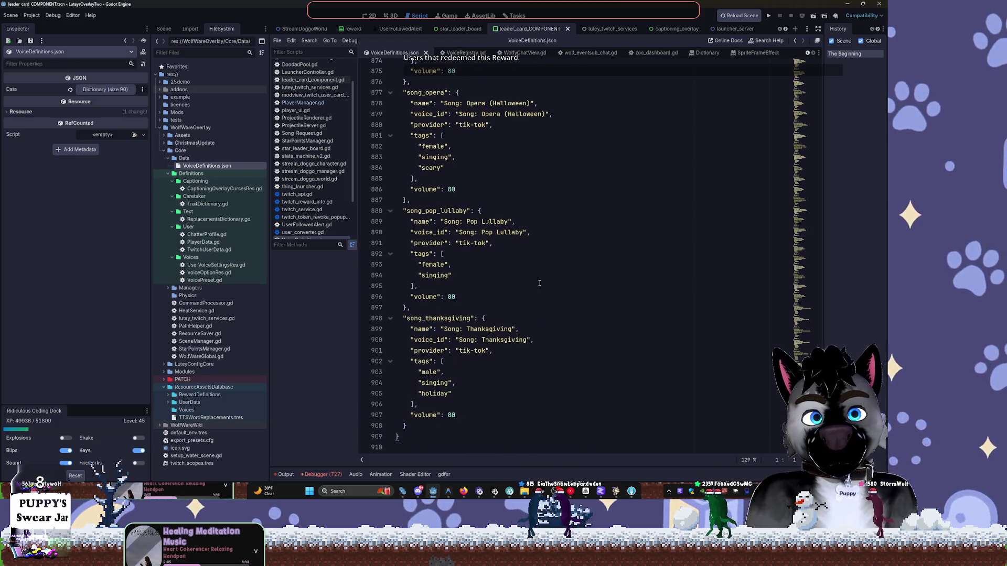
pyautogui.click(456, 52)
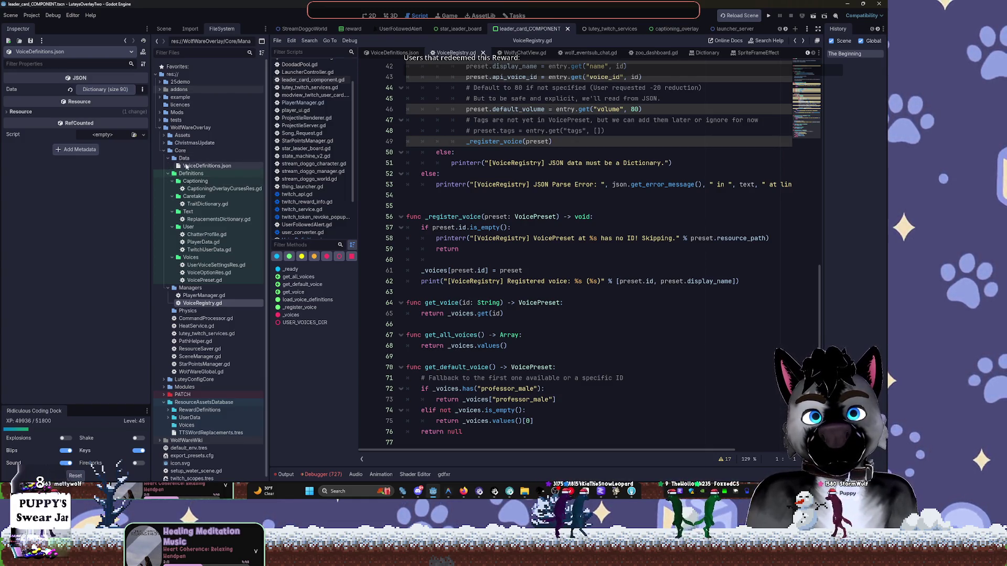
# Set the Data folder's colour to yellow.
pyautogui.rightClick(183, 158)
pyautogui.moveTo(249, 204)
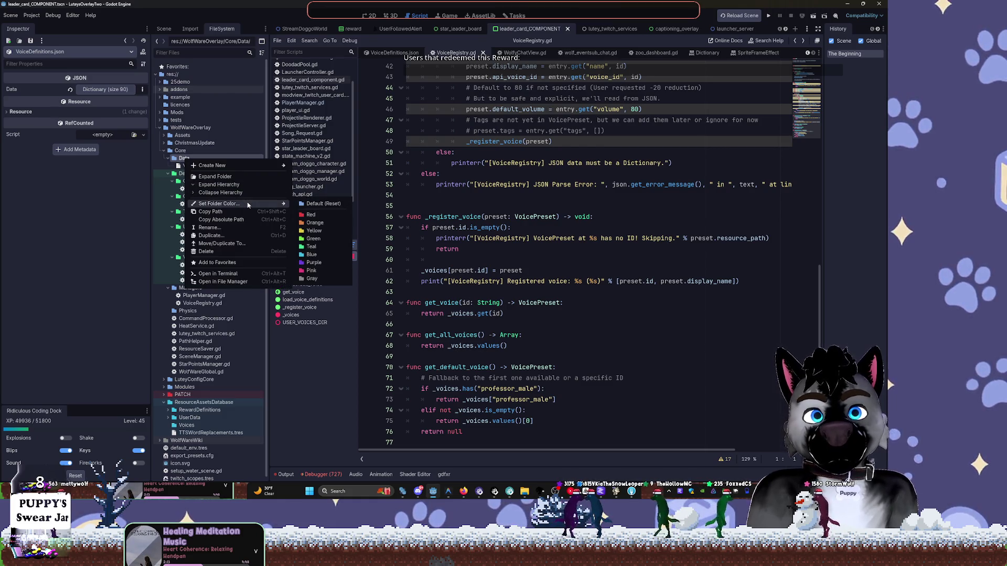
pyautogui.click(327, 235)
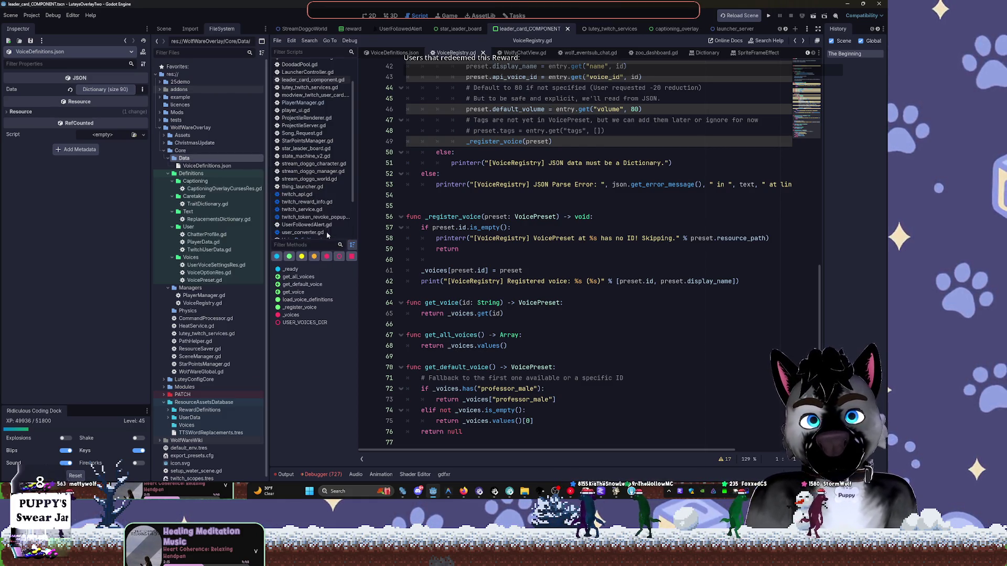
# Collapse the Data, Captioning and Caretaker folders in the FileSystem dock.
pyautogui.click(167, 158)
pyautogui.click(168, 166)
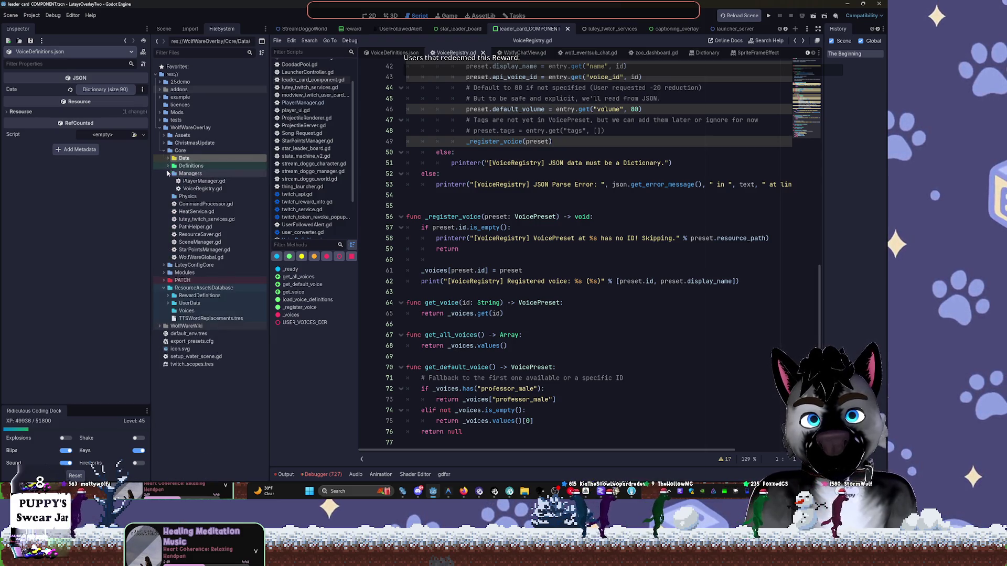
pyautogui.click(168, 166)
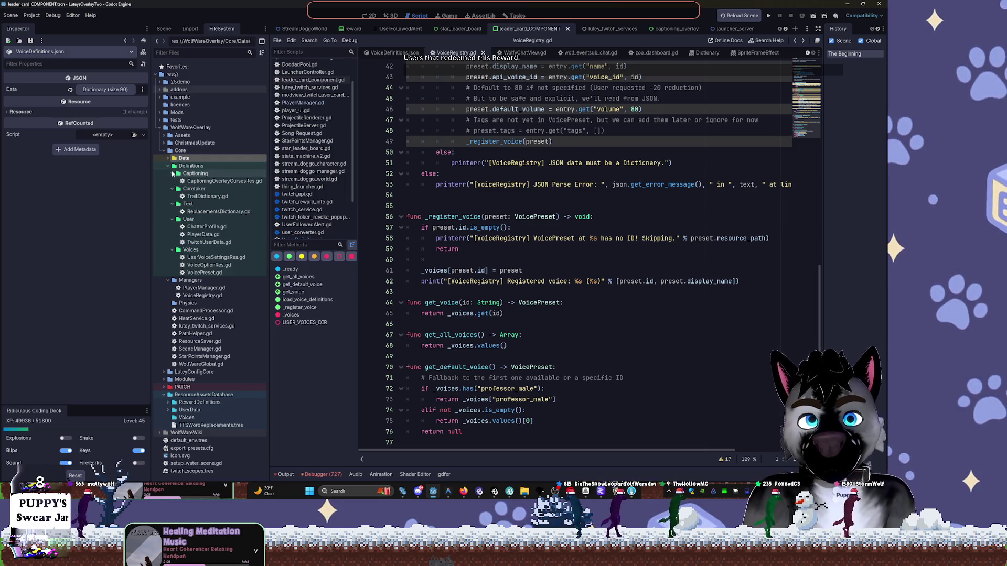
pyautogui.click(172, 174)
pyautogui.click(172, 181)
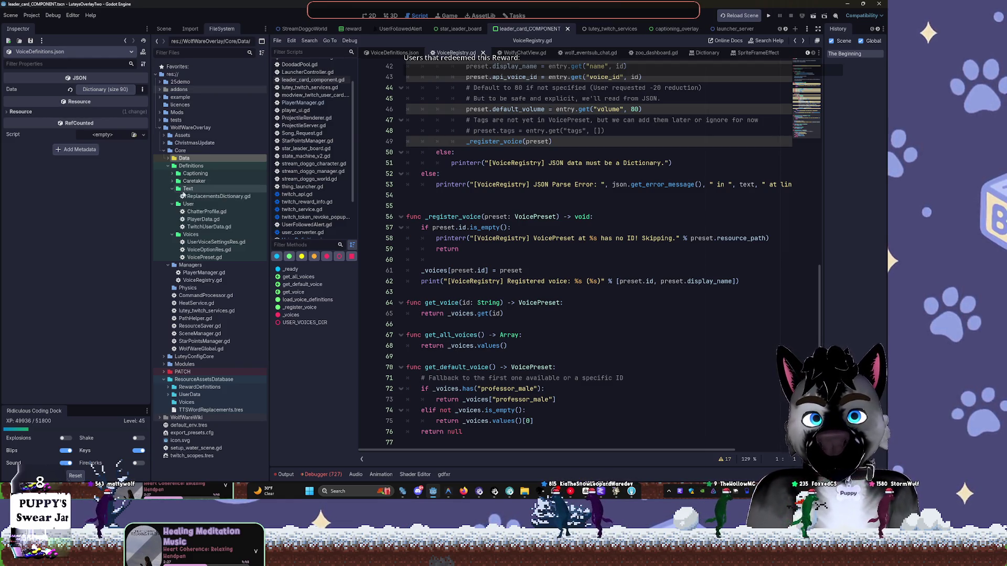
# In ReplacementsDictionary.gd, add a '## TODO:' comment asking 'WHY does this resource get auto created/initialized'.
pyautogui.doubleClick(198, 196)
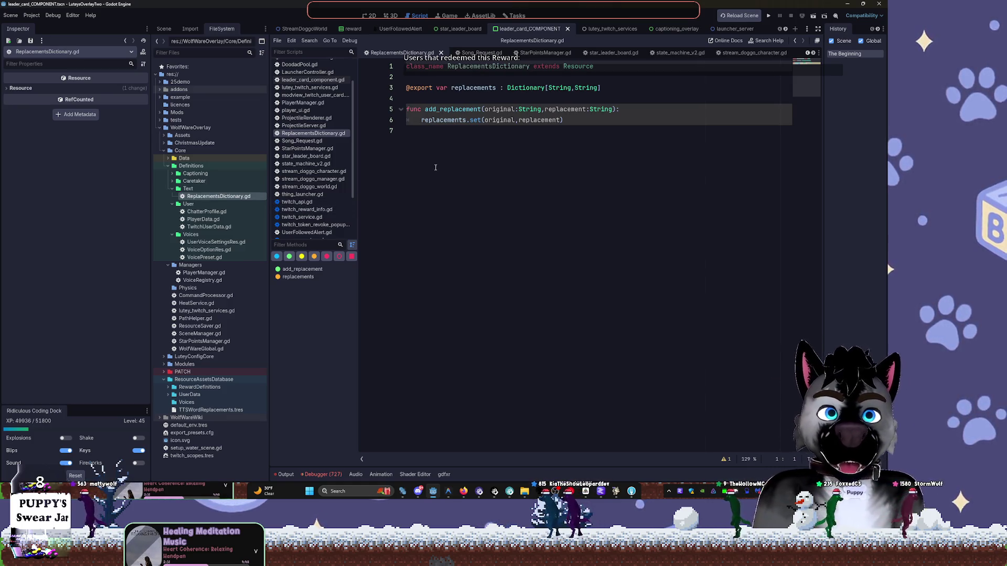
pyautogui.click(508, 150)
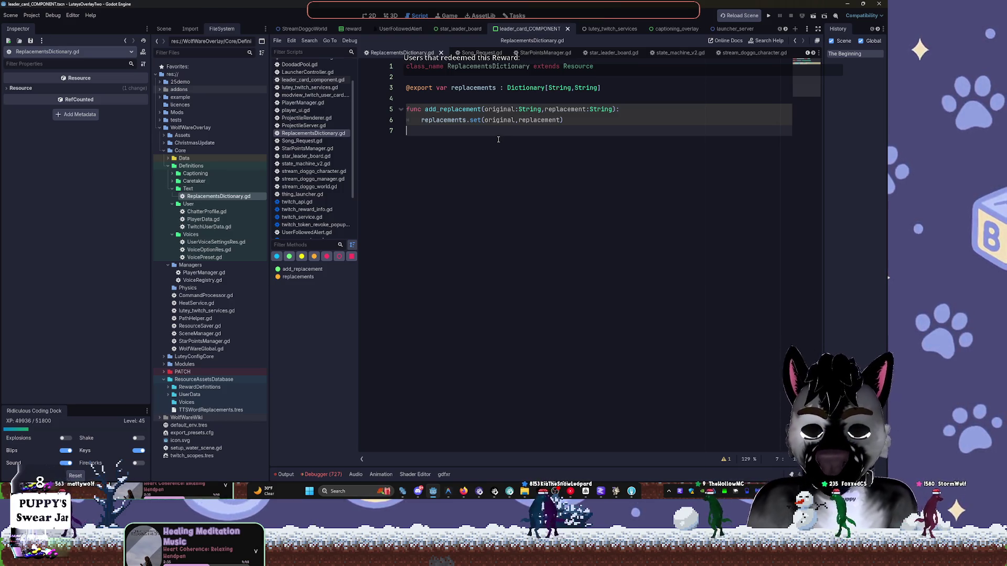
pyautogui.press('Return')
pyautogui.write('##')
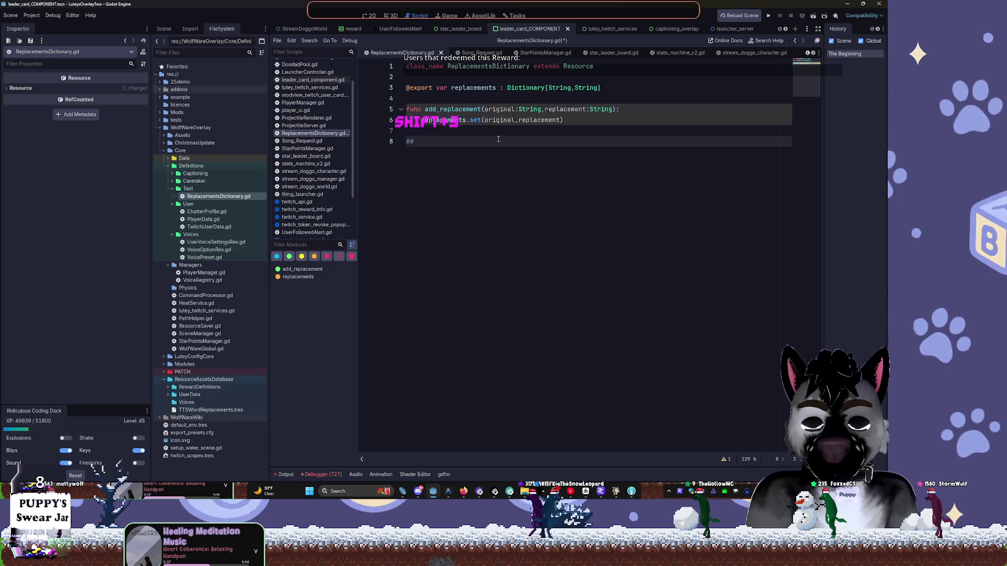
pyautogui.write(' TODO')
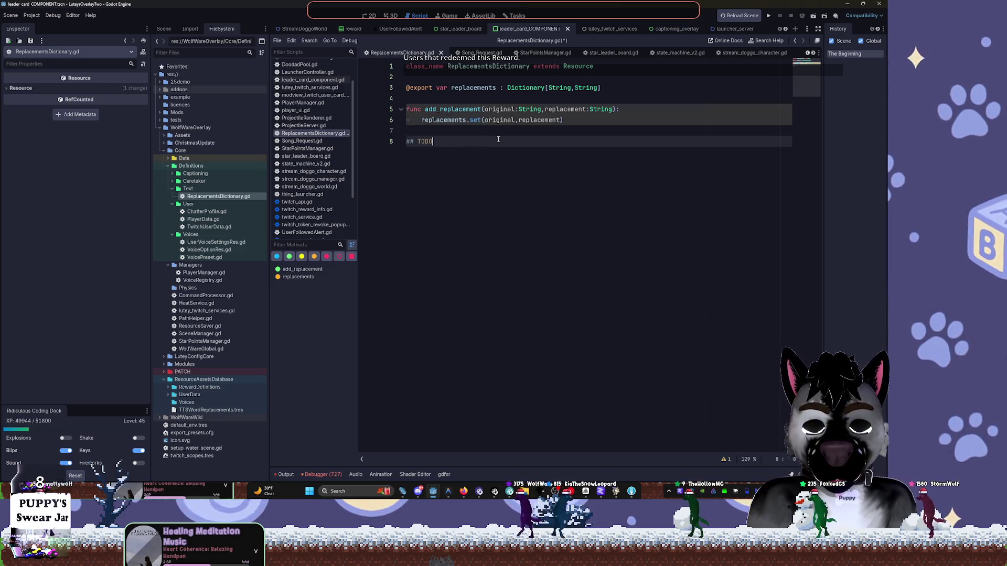
pyautogui.write(':')
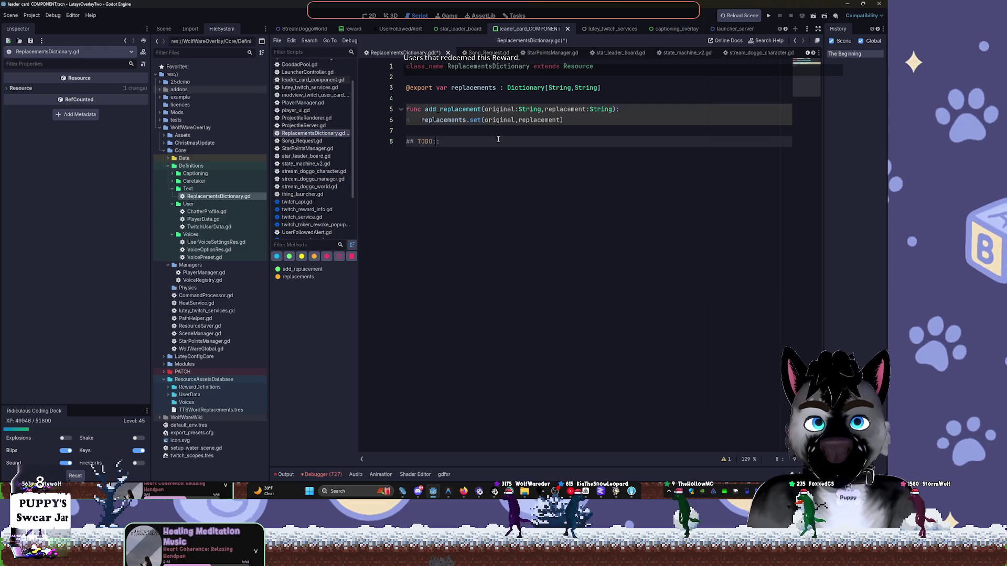
pyautogui.press('Return')
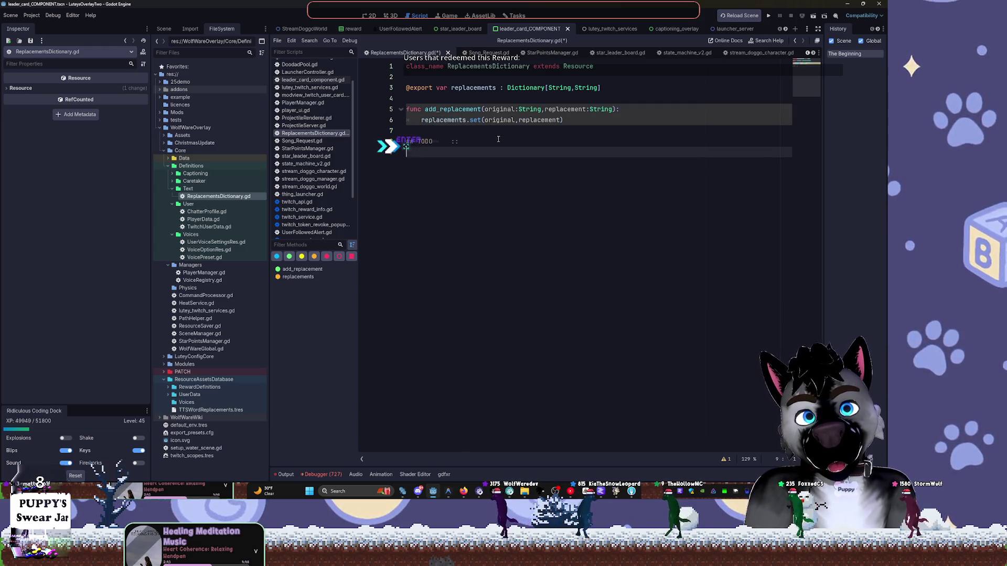
pyautogui.write('##')
pyautogui.press('Tab')
pyautogui.press('Tab')
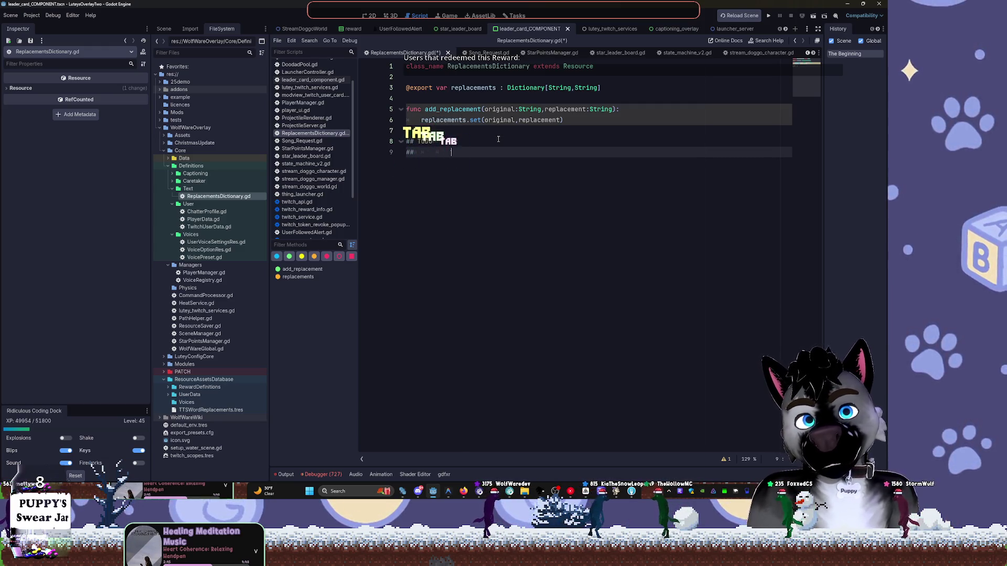
pyautogui.press('Tab')
pyautogui.write(':: WH')
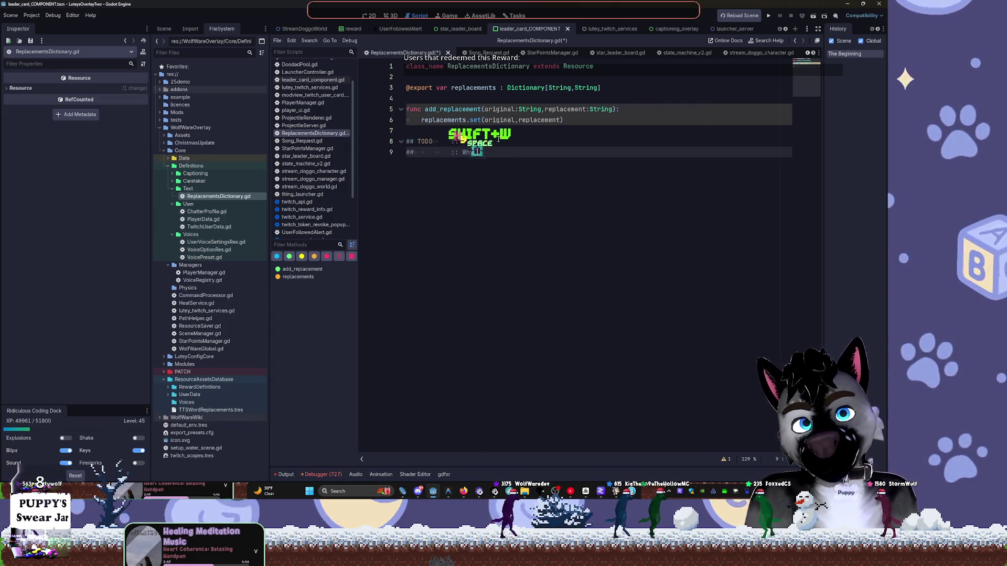
pyautogui.write('Y does this ')
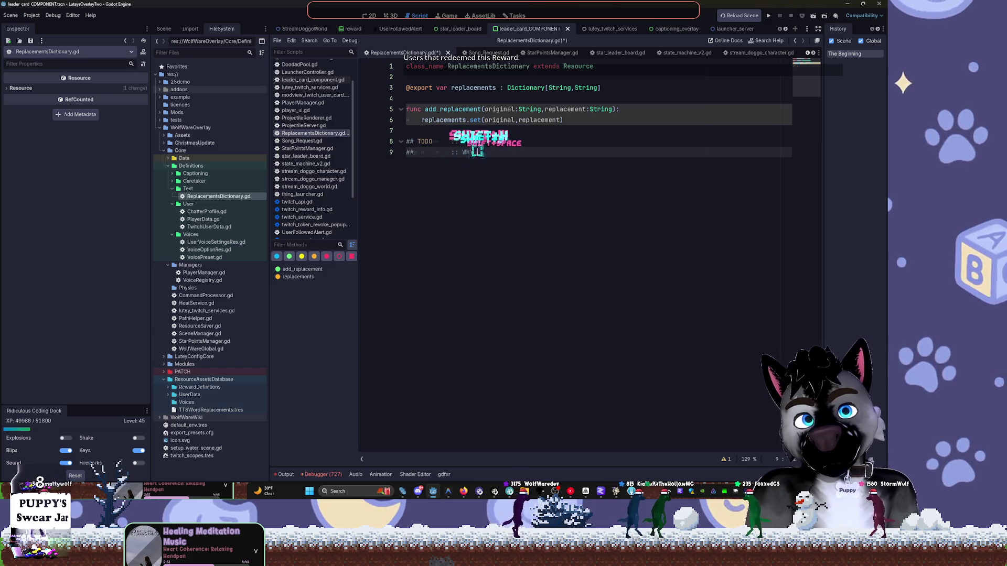
pyautogui.write('resourc')
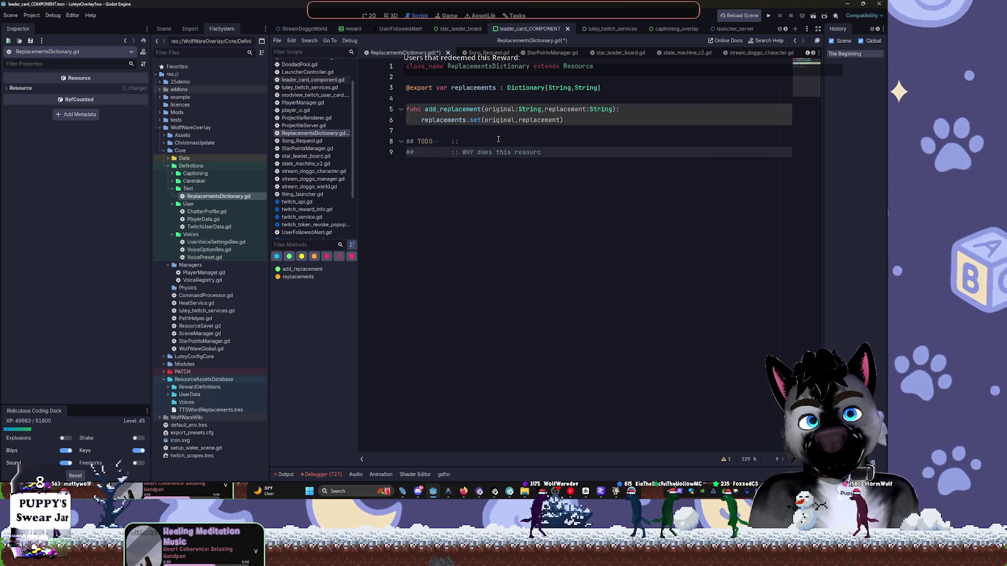
pyautogui.write('e get auto ')
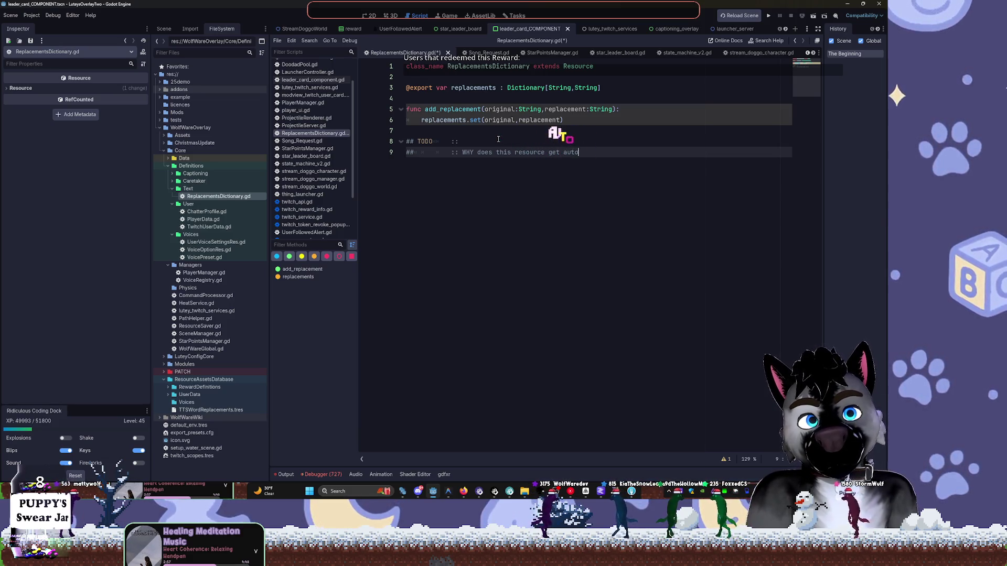
pyautogui.write('created')
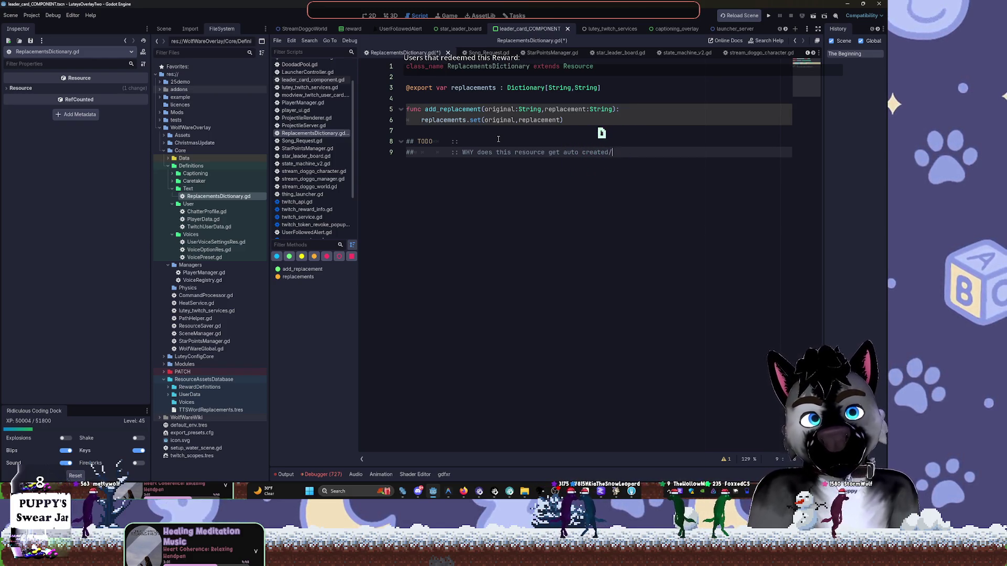
pyautogui.write('/')
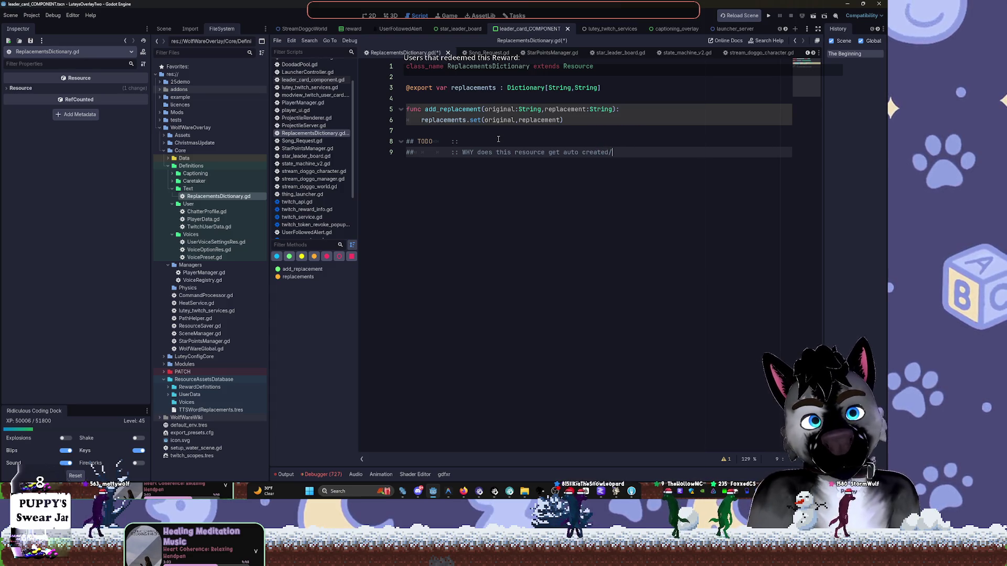
pyautogui.write('initialized')
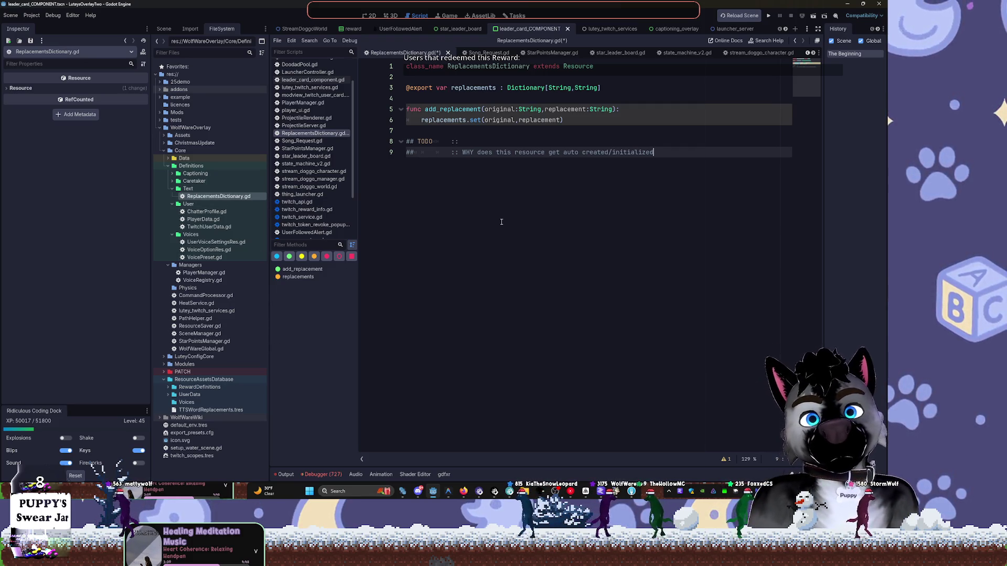
# Open ChatterProfile.gd, PlayerData.gd, TwitchUserData.gd and UserVoiceSettingsRes.gd for review.
pyautogui.click(173, 190)
pyautogui.doubleClick(204, 205)
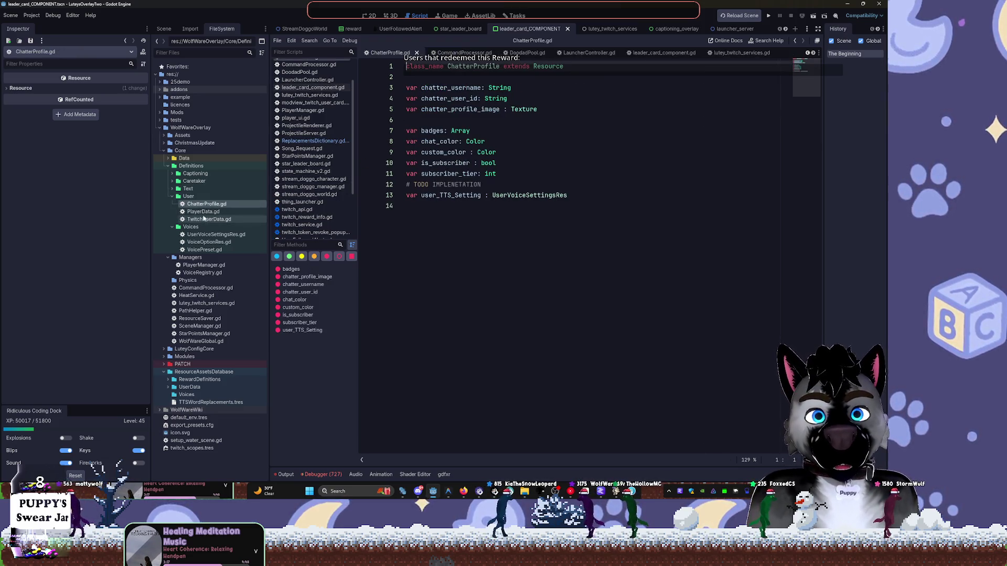
pyautogui.doubleClick(197, 212)
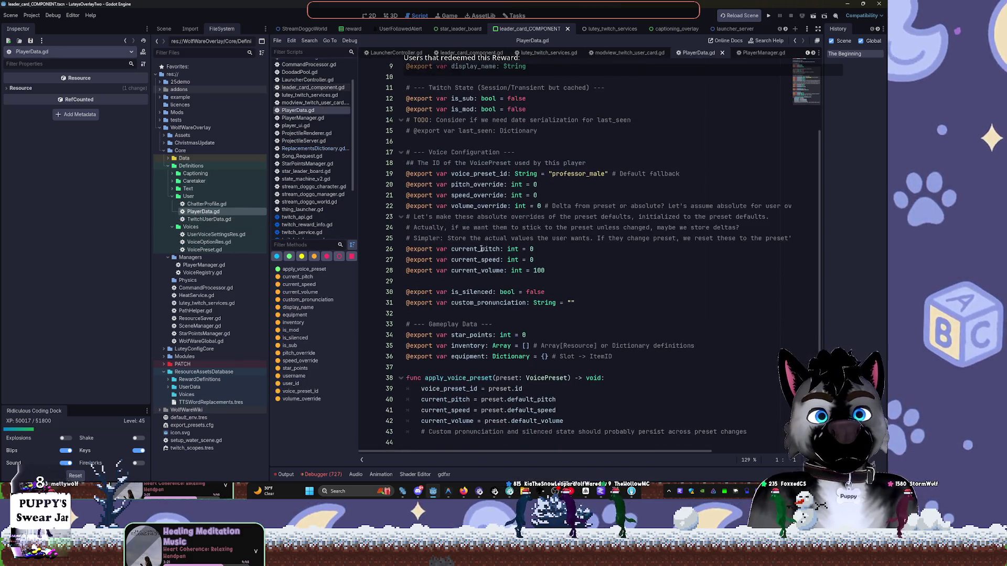
pyautogui.doubleClick(209, 220)
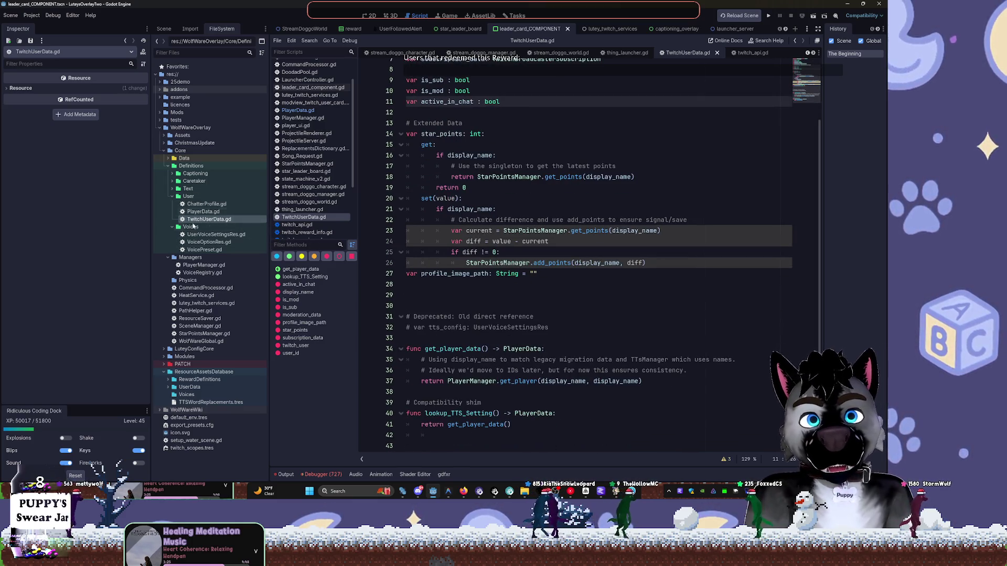
pyautogui.doubleClick(196, 236)
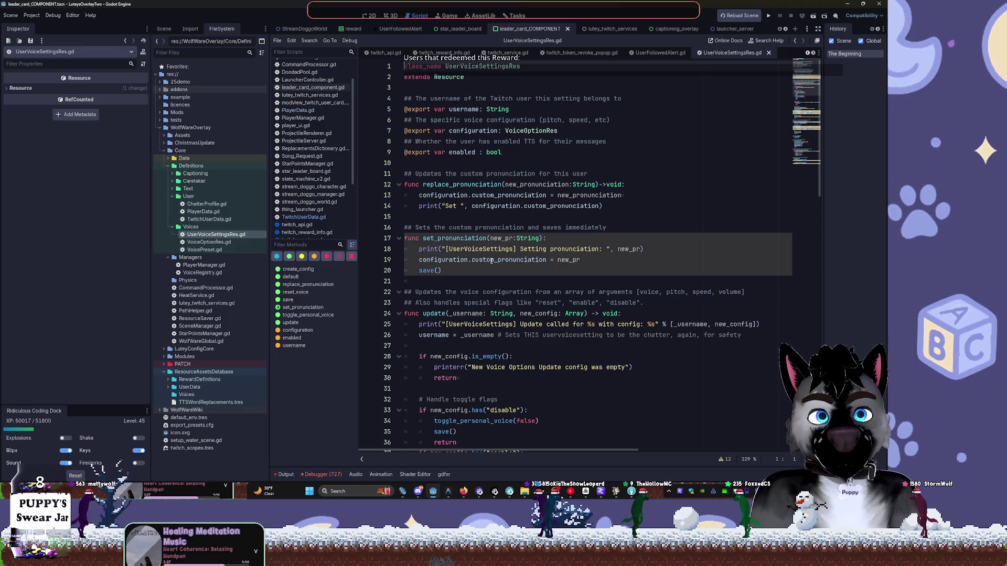
# Fold toggle_personal_voice, open PathHelper.gd, and collapse the Definitions and Managers folders.
pyautogui.scroll(-20, 491, 261)
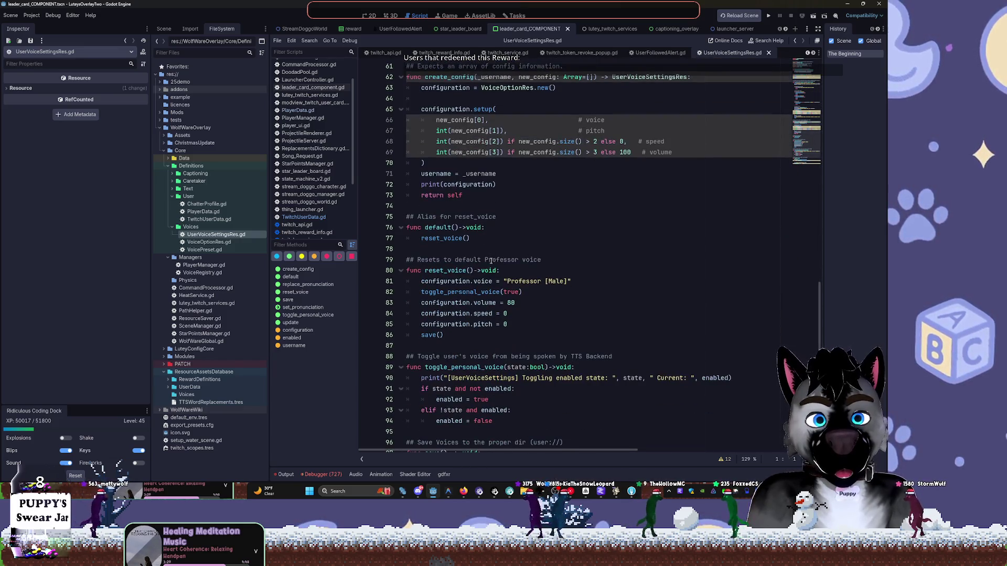
pyautogui.scroll(-2, 491, 261)
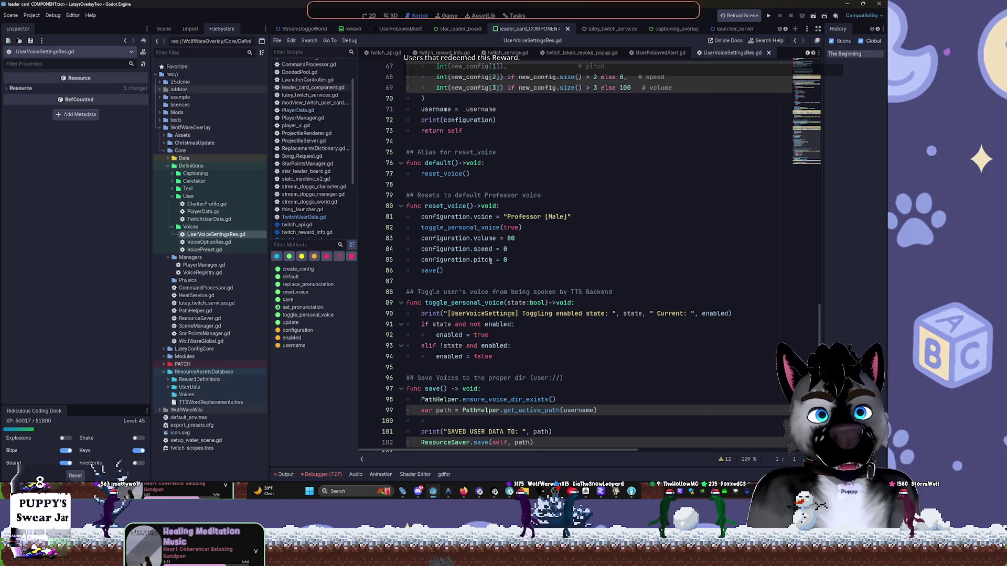
pyautogui.click(400, 304)
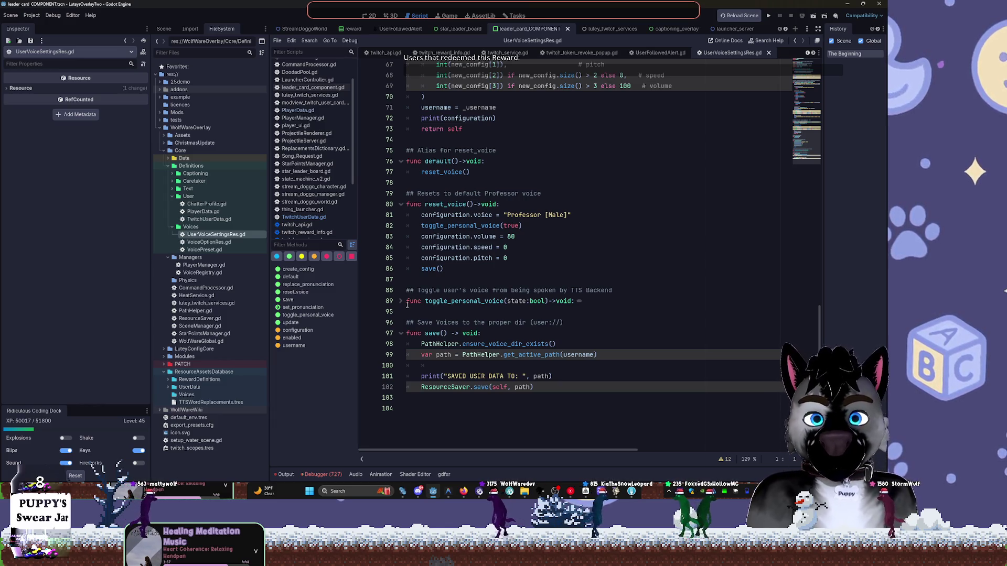
pyautogui.keyDown('ctrl'); pyautogui.click(478, 357); pyautogui.keyUp('ctrl')
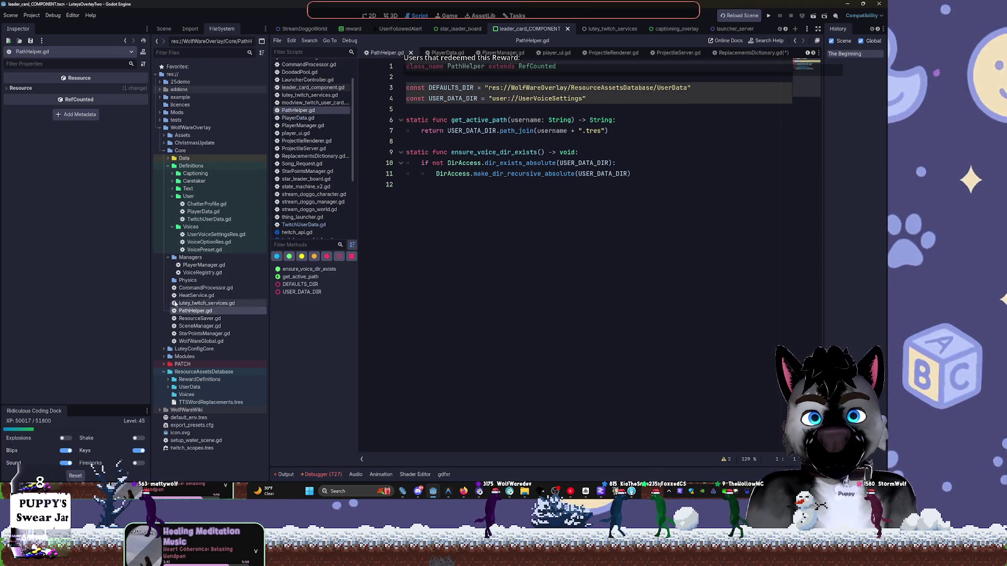
pyautogui.click(168, 166)
pyautogui.click(167, 174)
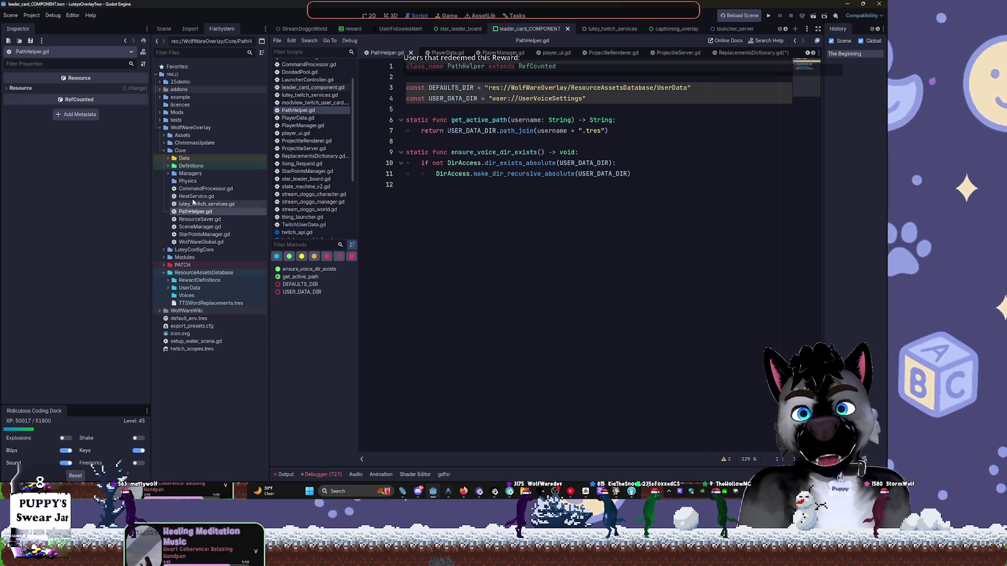
# Create a new folder named Utils inside the Core folder.
pyautogui.rightClick(181, 151)
pyautogui.moveTo(246, 162)
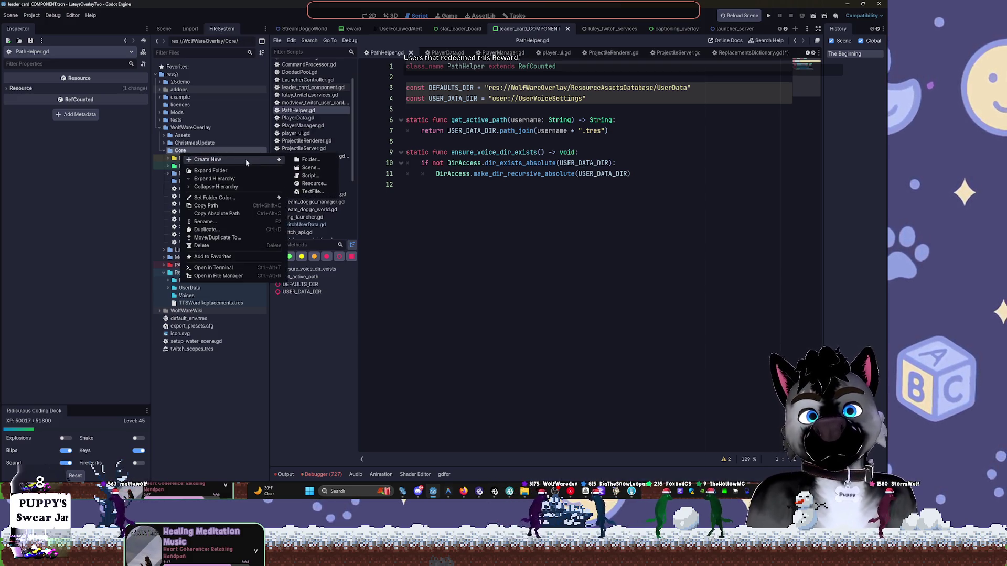
pyautogui.click(311, 161)
pyautogui.write('Utils')
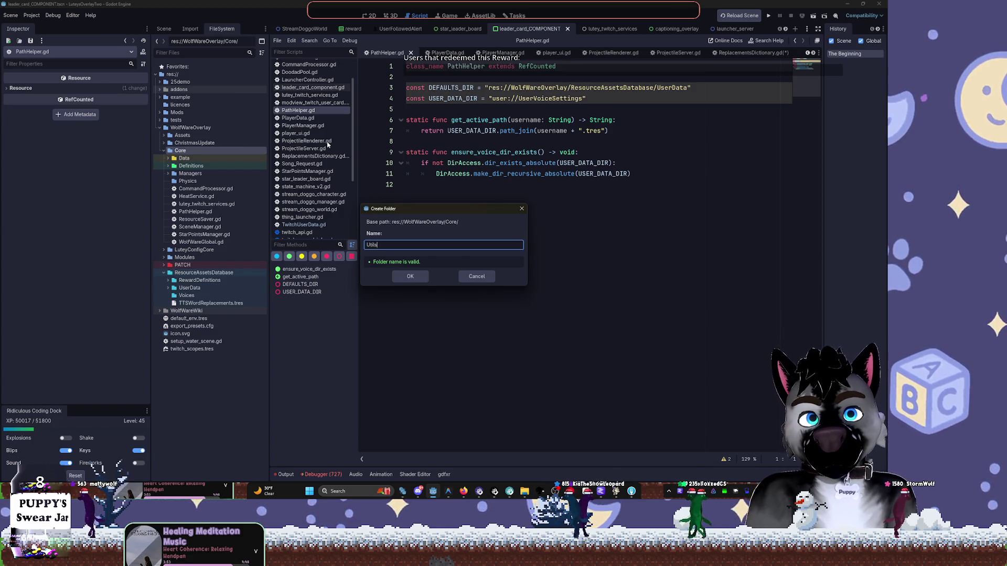
pyautogui.press('Return')
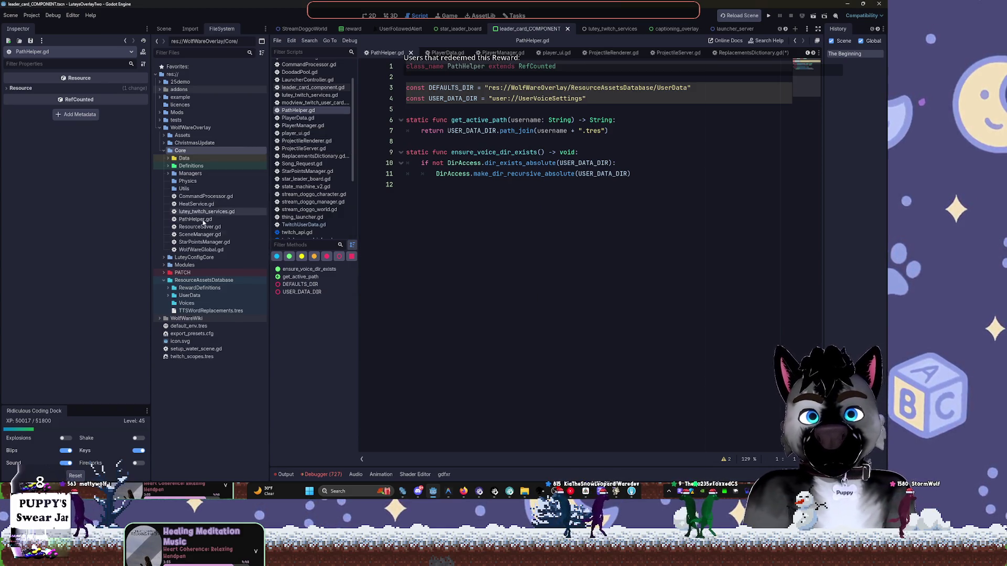
# Move PathHelper.gd and ResourceSaver.gd into Core/Utils, then collapse Utils.
pyautogui.click(190, 220)
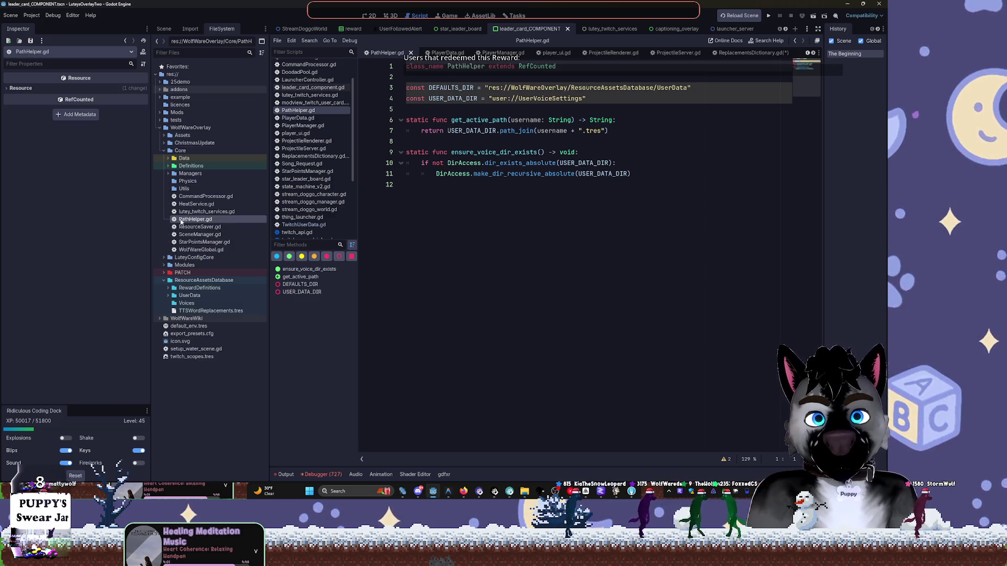
pyautogui.moveTo(180, 220); pyautogui.dragTo(200, 190)
pyautogui.click(397, 258)
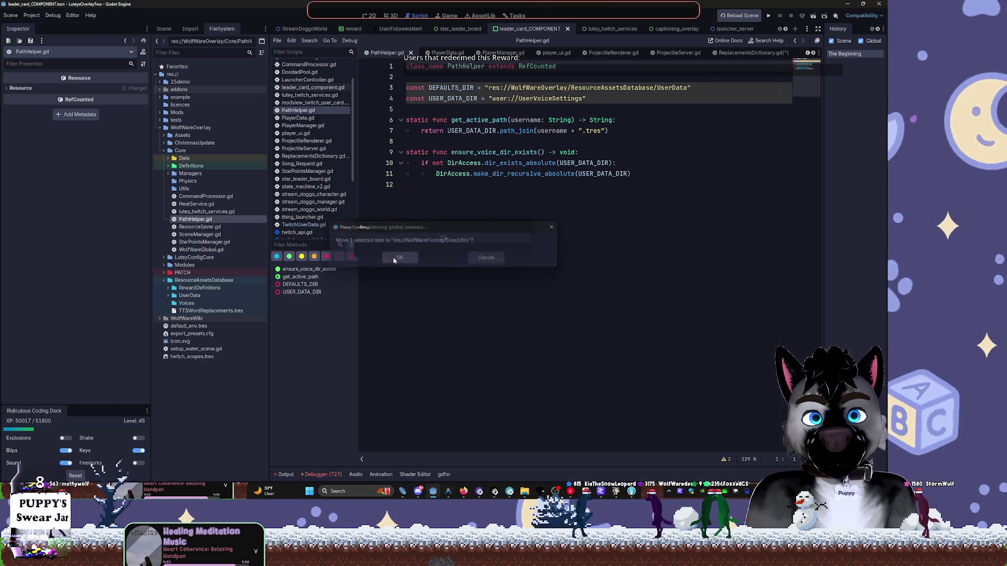
pyautogui.moveTo(203, 220); pyautogui.dragTo(204, 189)
pyautogui.click(397, 258)
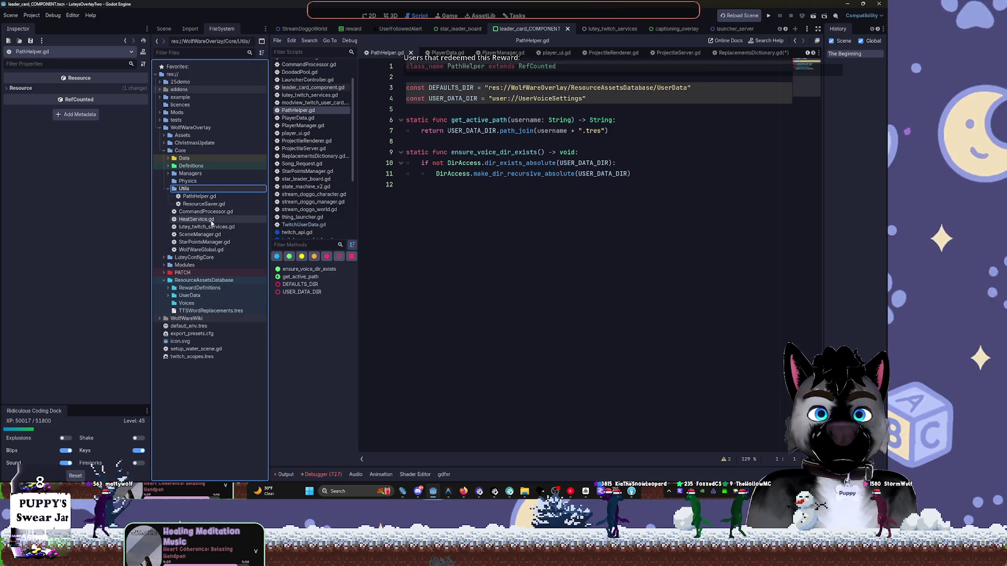
pyautogui.click(167, 188)
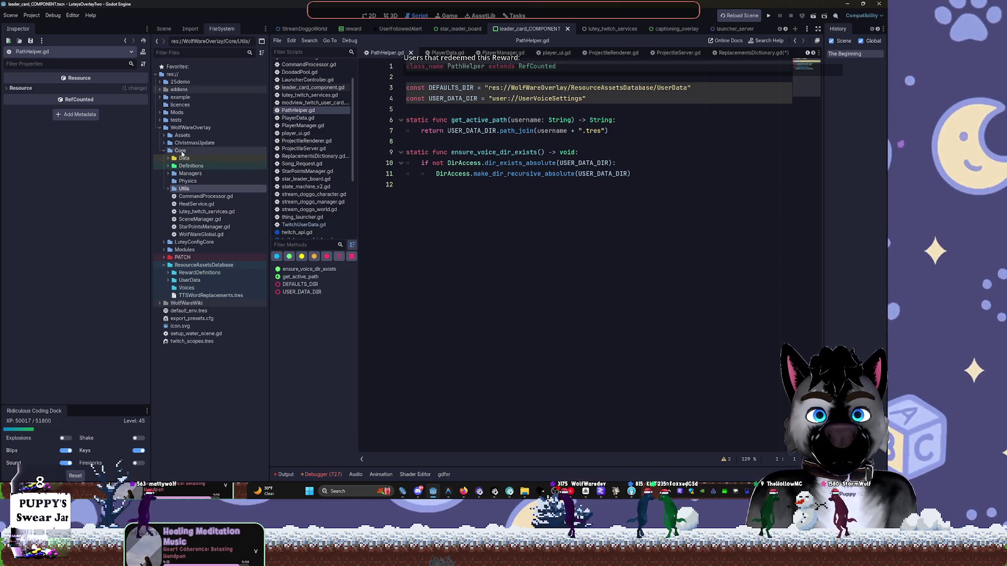
# Create a new folder named Services inside Core.
pyautogui.rightClick(182, 153)
pyautogui.click(296, 159)
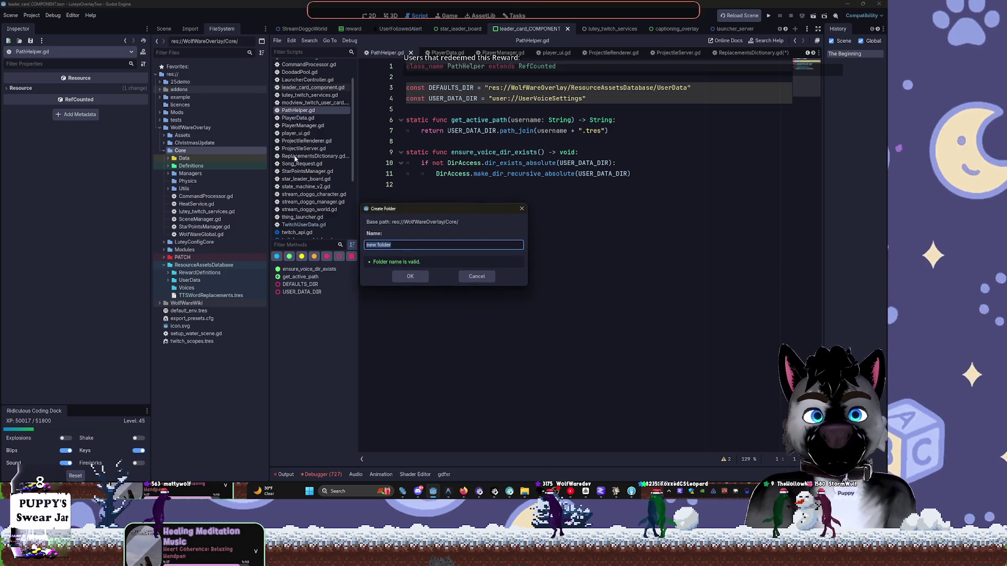
pyautogui.write('Services')
pyautogui.press('Return')
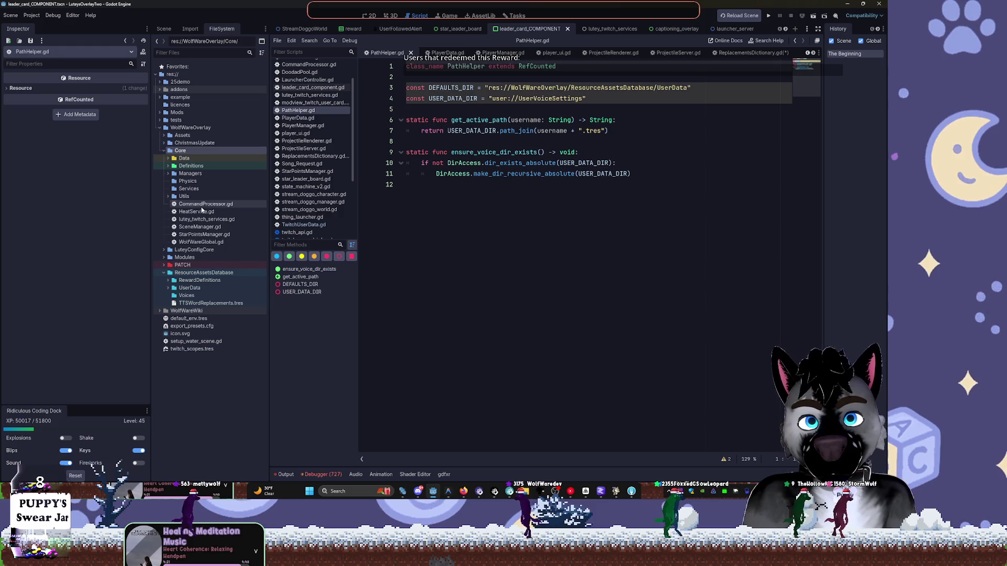
# Move HeatService, StarPointsManager, PlayerManager, VoiceRegistry, WolfWareGlobal and one more script into Services.
pyautogui.click(202, 211)
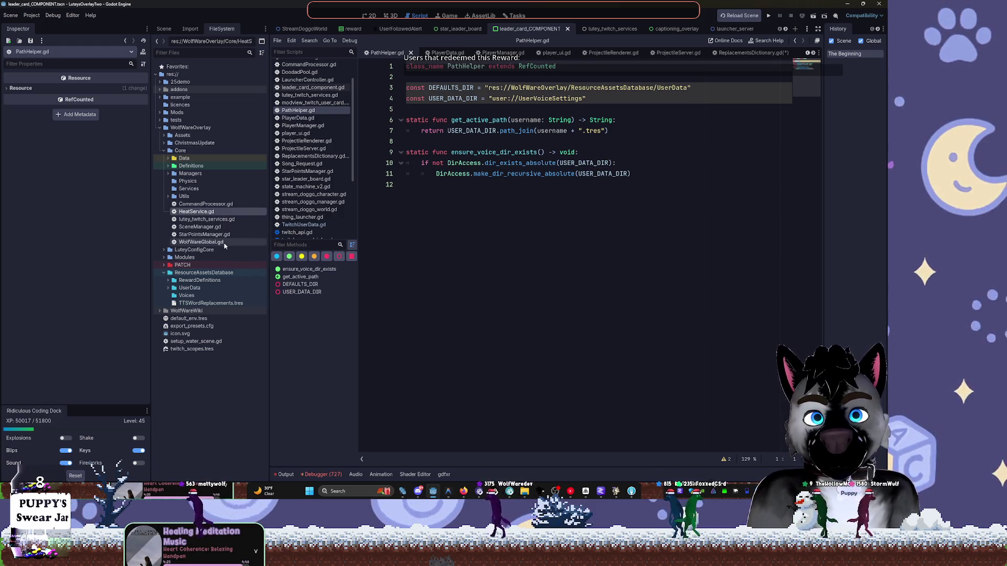
pyautogui.click(213, 234)
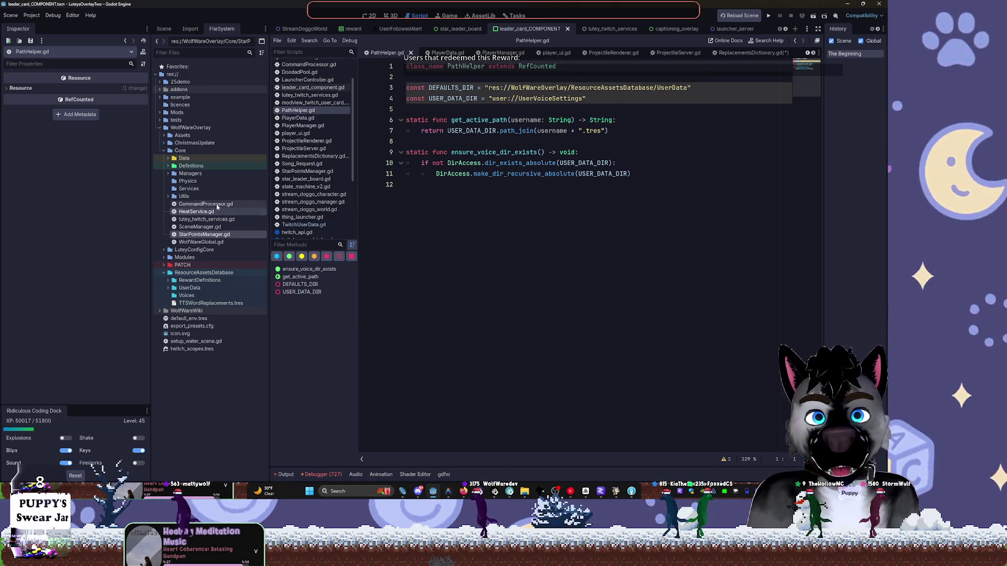
pyautogui.click(167, 174)
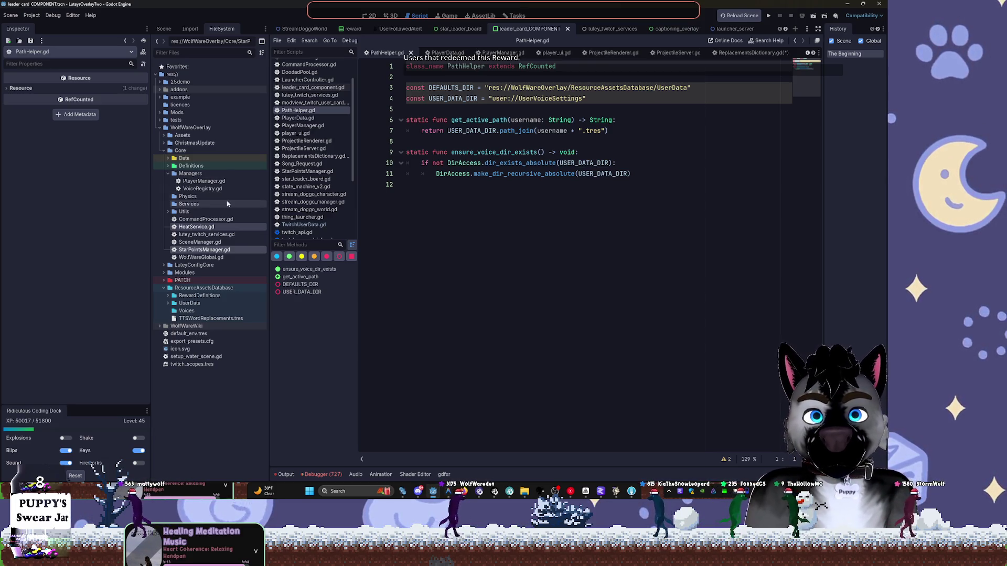
pyautogui.click(205, 182)
pyautogui.keyDown('shift'); pyautogui.click(203, 189); pyautogui.keyUp('shift')
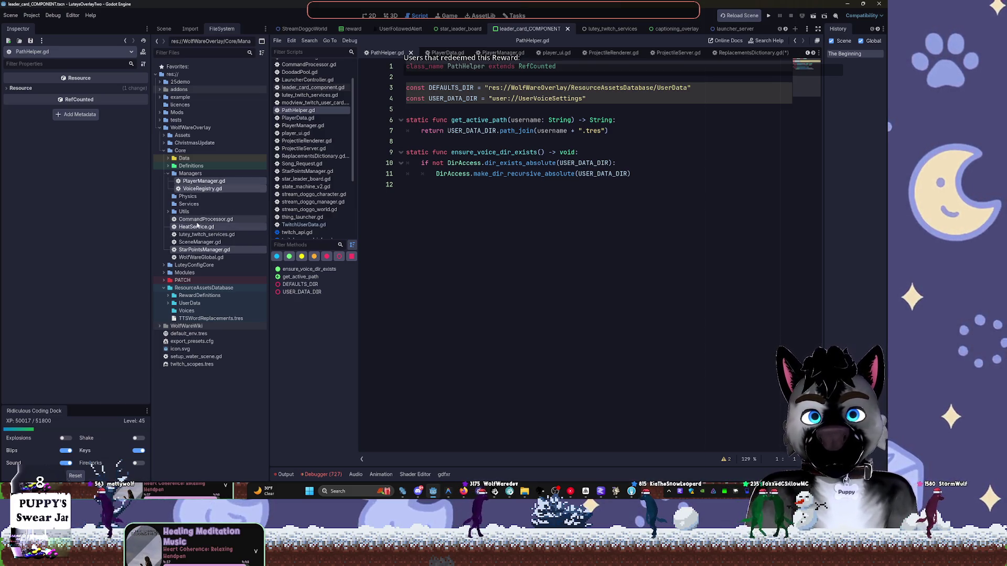
pyautogui.moveTo(184, 228)
pyautogui.mouseDown()
pyautogui.moveTo(190, 206)
pyautogui.moveTo(207, 220)
pyautogui.mouseUp()
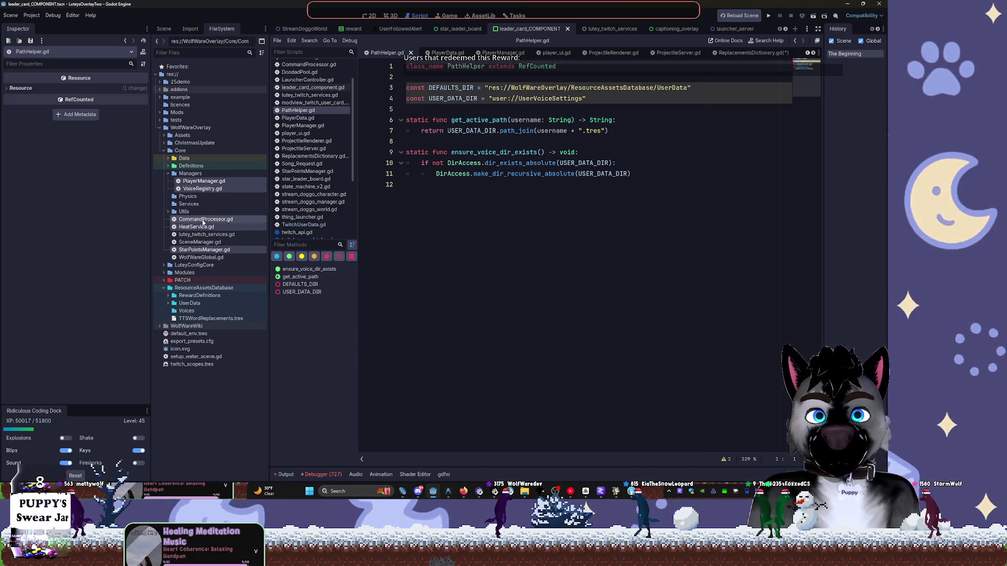
pyautogui.keyDown('ctrl'); pyautogui.click(210, 257); pyautogui.keyUp('ctrl')
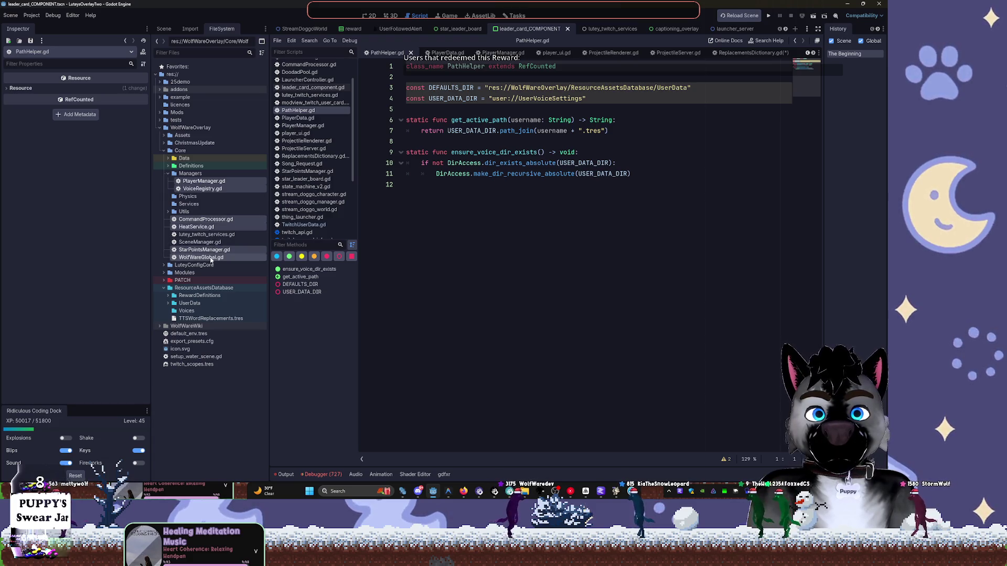
pyautogui.moveTo(207, 225); pyautogui.dragTo(195, 207)
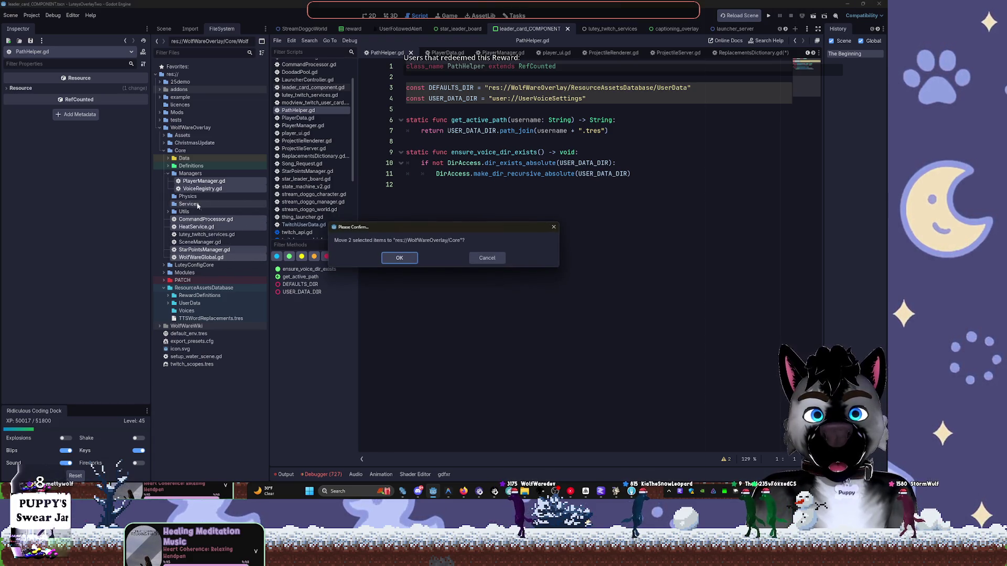
pyautogui.click(488, 259)
pyautogui.moveTo(202, 257); pyautogui.dragTo(189, 204)
pyautogui.click(399, 258)
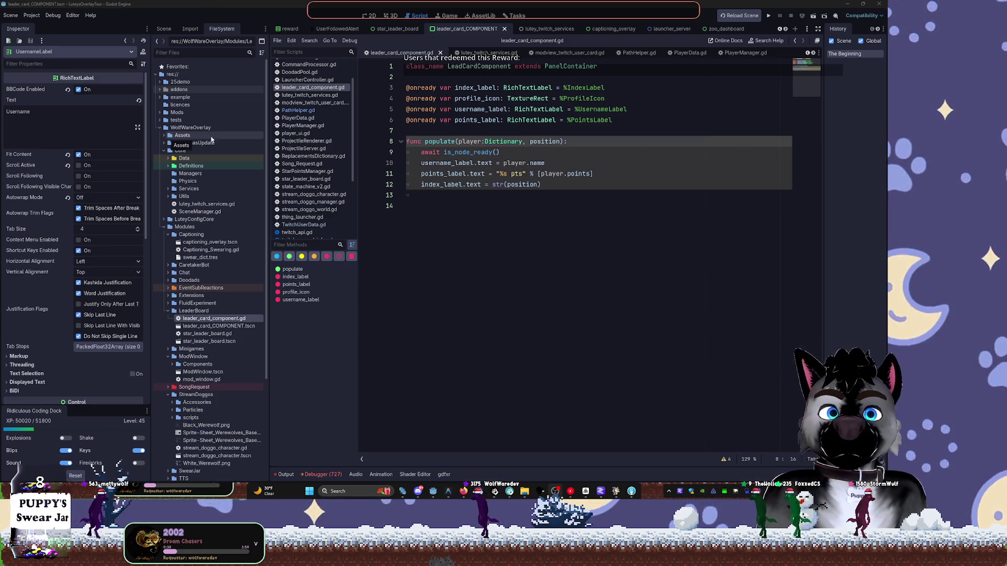
# Insert a blank line after the func populate header.
pyautogui.click(576, 144)
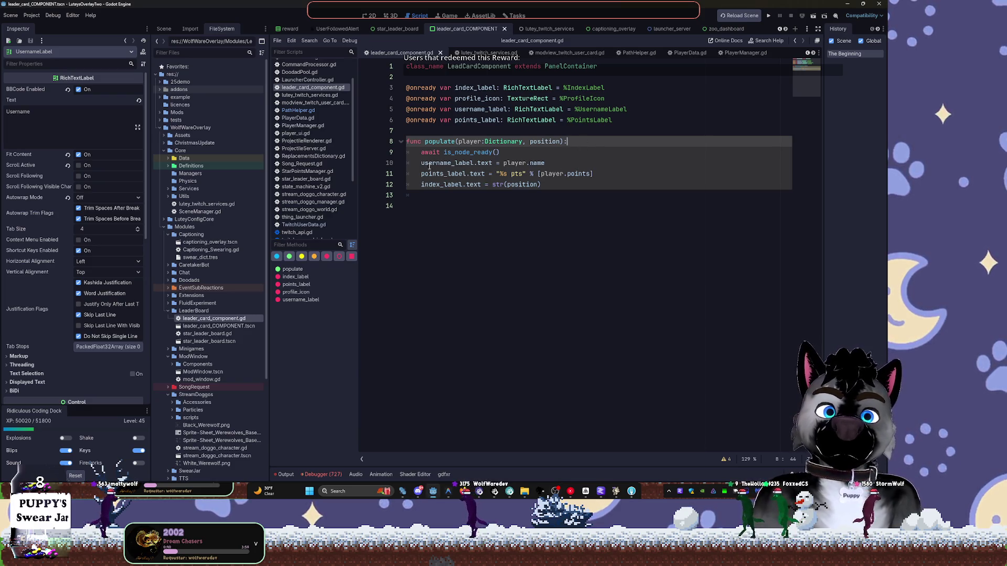
pyautogui.moveTo(422, 163); pyautogui.dragTo(548, 163)
pyautogui.click(582, 145)
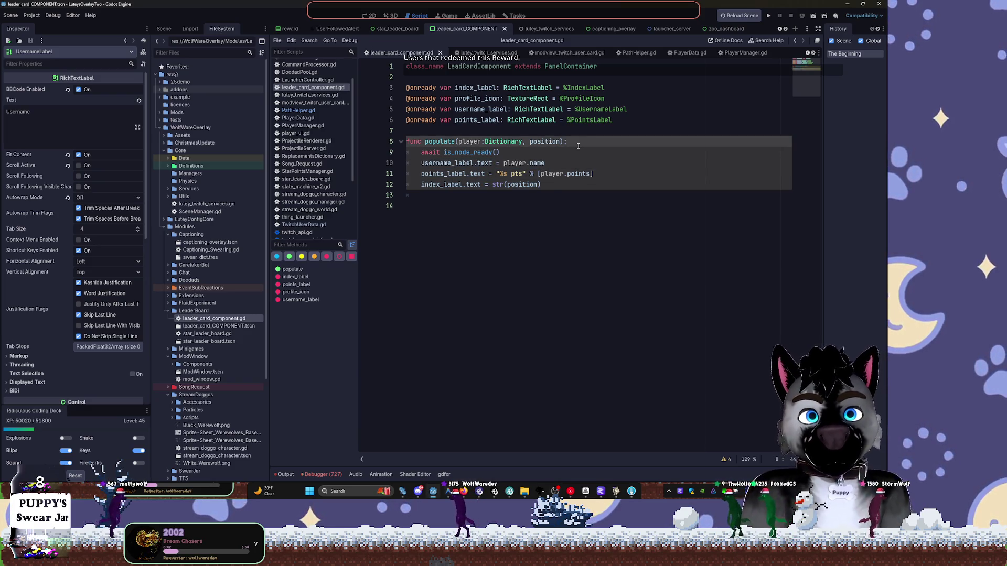
pyautogui.press('Return')
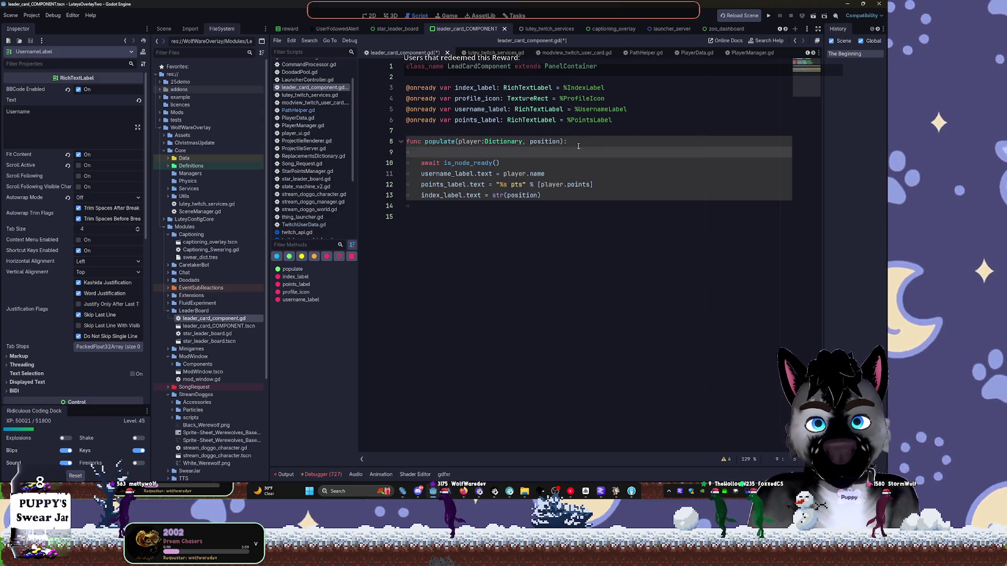
pyautogui.click(426, 175)
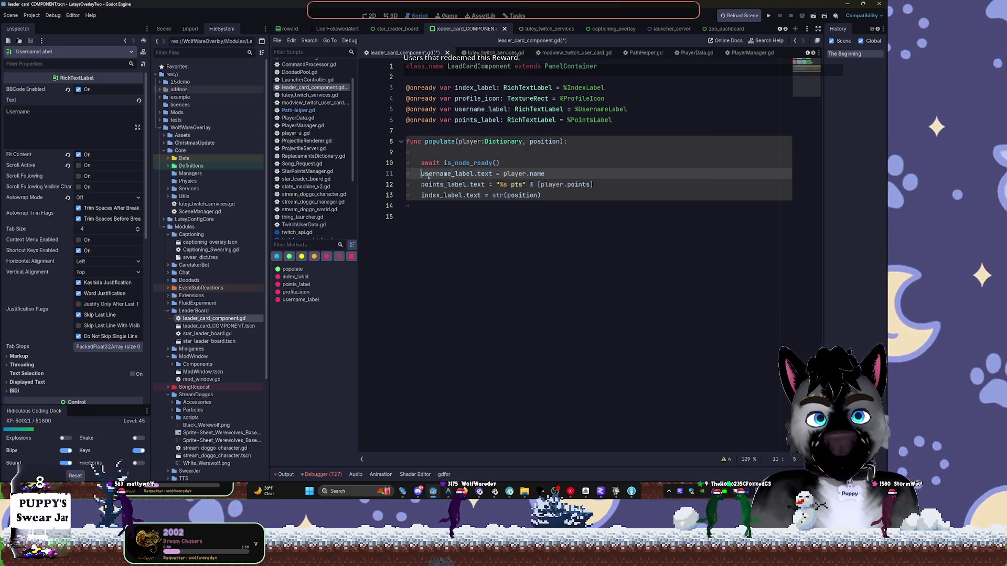
pyautogui.keyDown('shift'); pyautogui.click(570, 170); pyautogui.keyUp('shift')
pyautogui.click(481, 151)
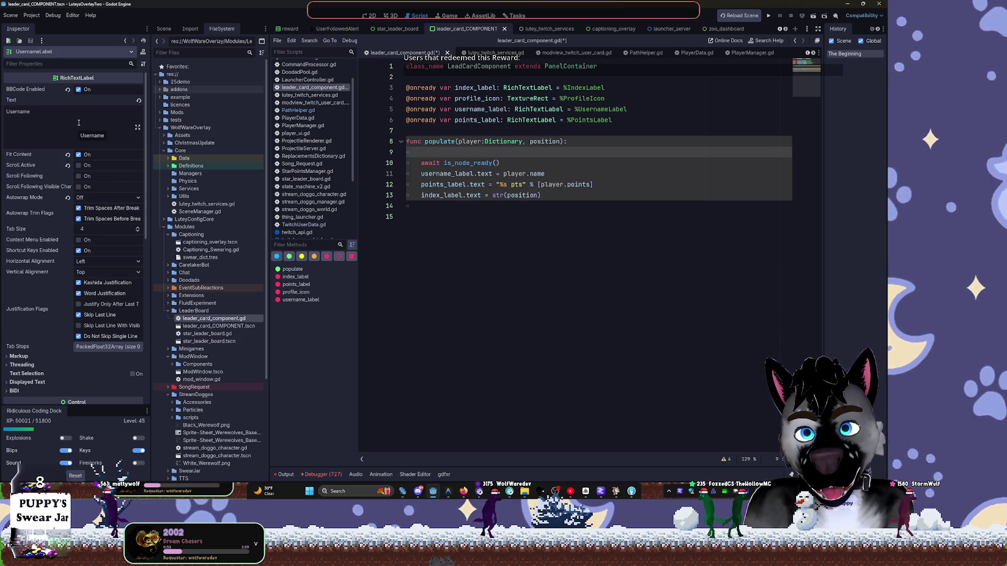
# Remove that blank line again and switch to the leader card scene in 2D.
pyautogui.press('Up')
pyautogui.press('End')
pyautogui.press('Delete')
pyautogui.click(565, 207)
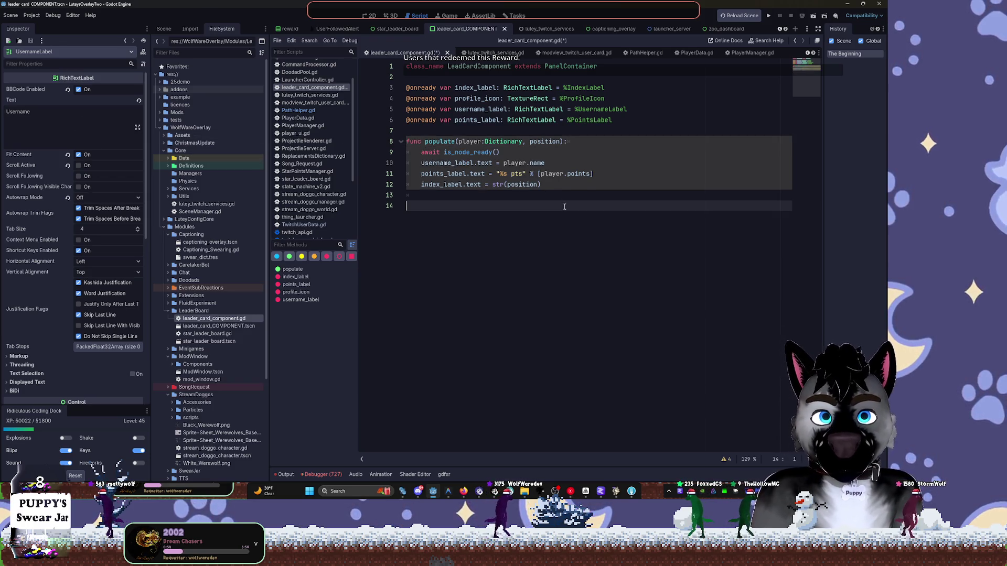
pyautogui.click(376, 17)
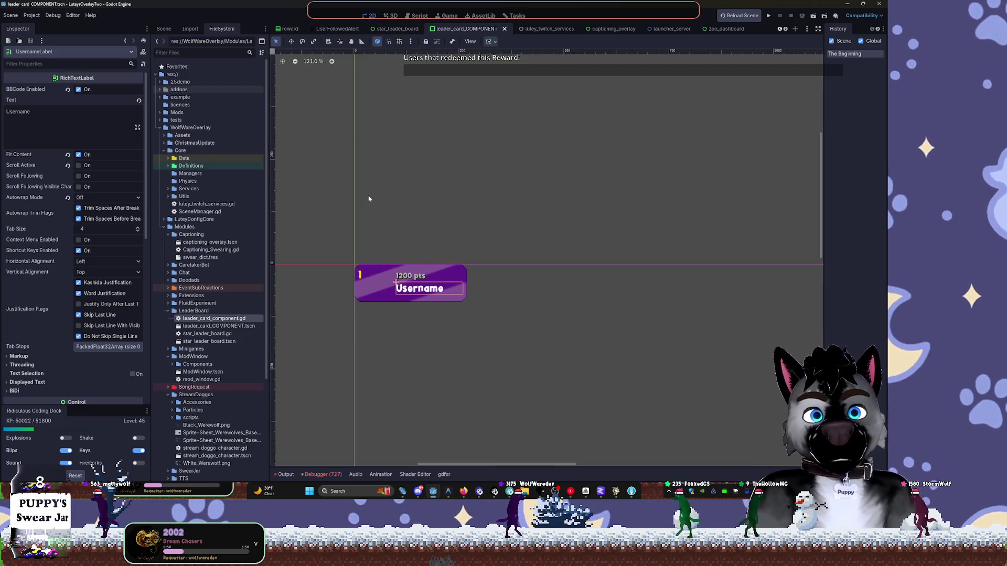
pyautogui.click(82, 128)
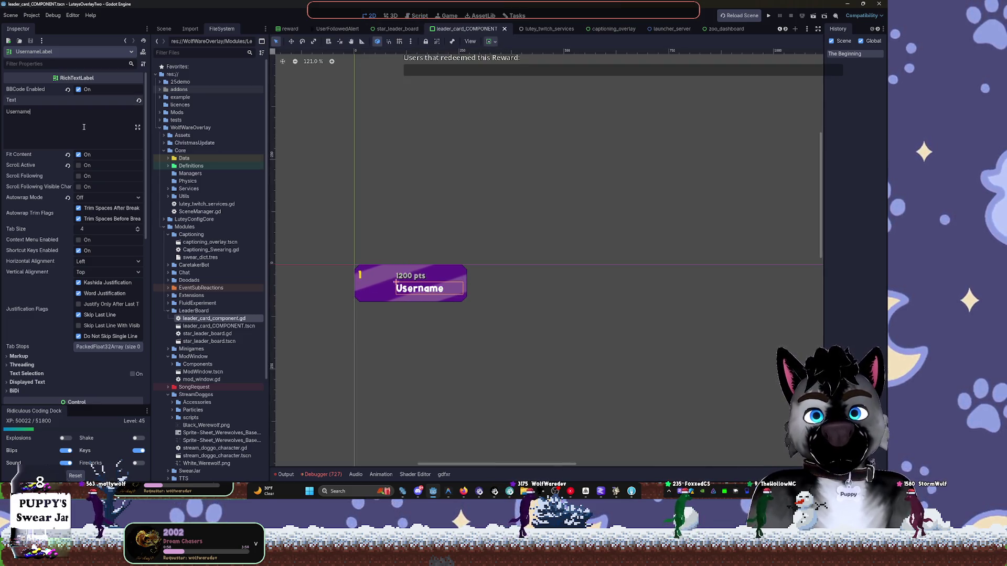
pyautogui.click(415, 277)
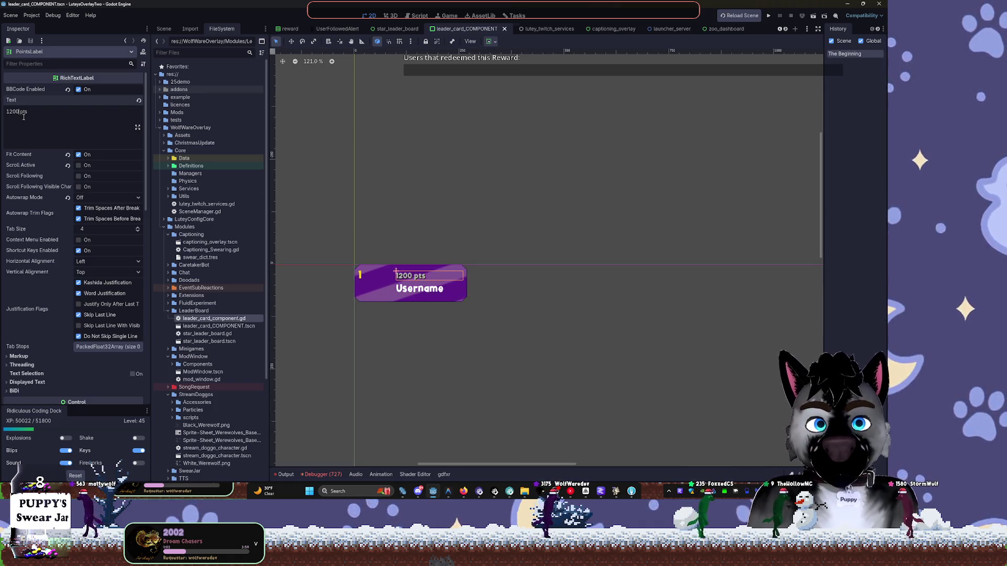
pyautogui.write('99999')
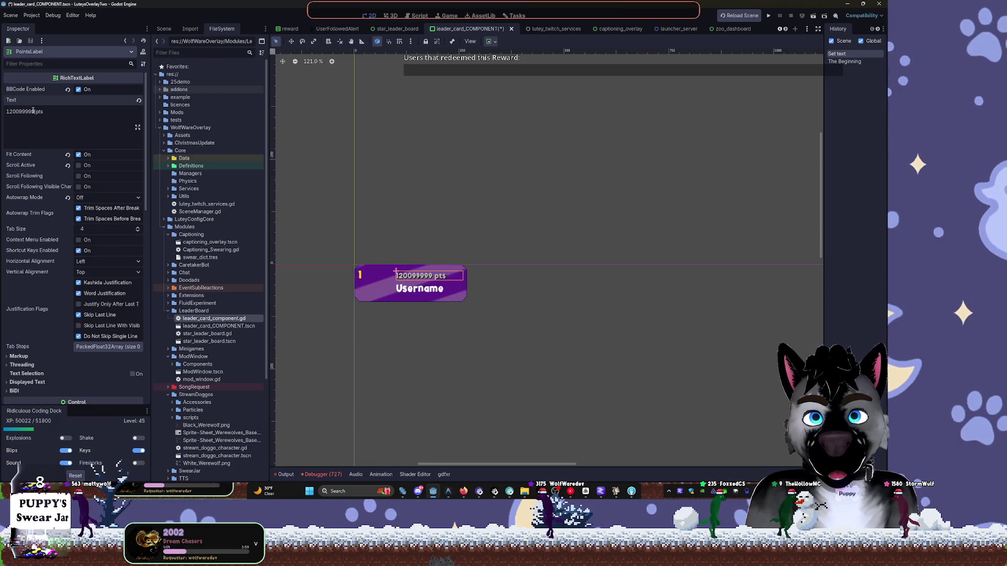
pyautogui.moveTo(34, 111); pyautogui.dragTo(11, 111)
pyautogui.write('12')
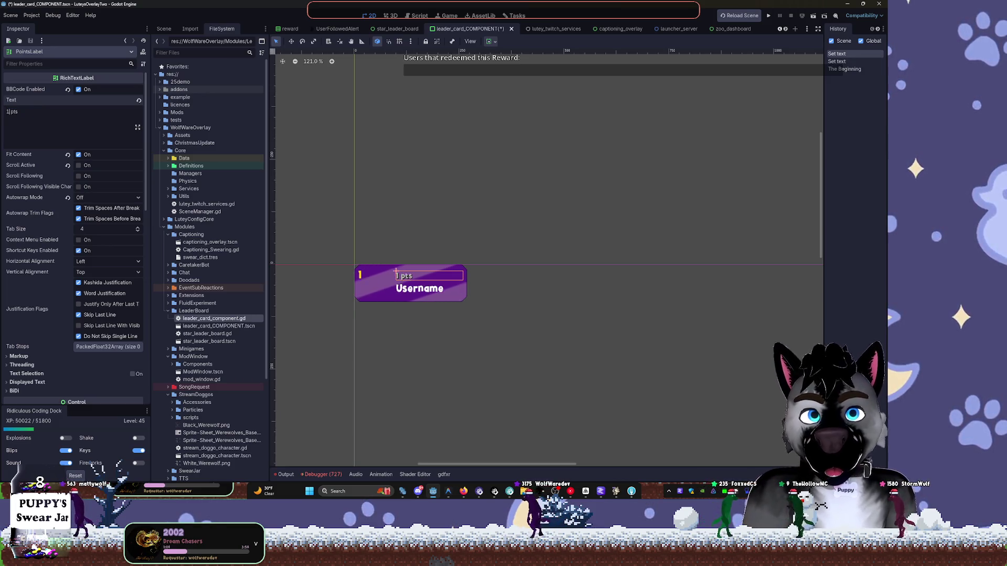
pyautogui.write('000')
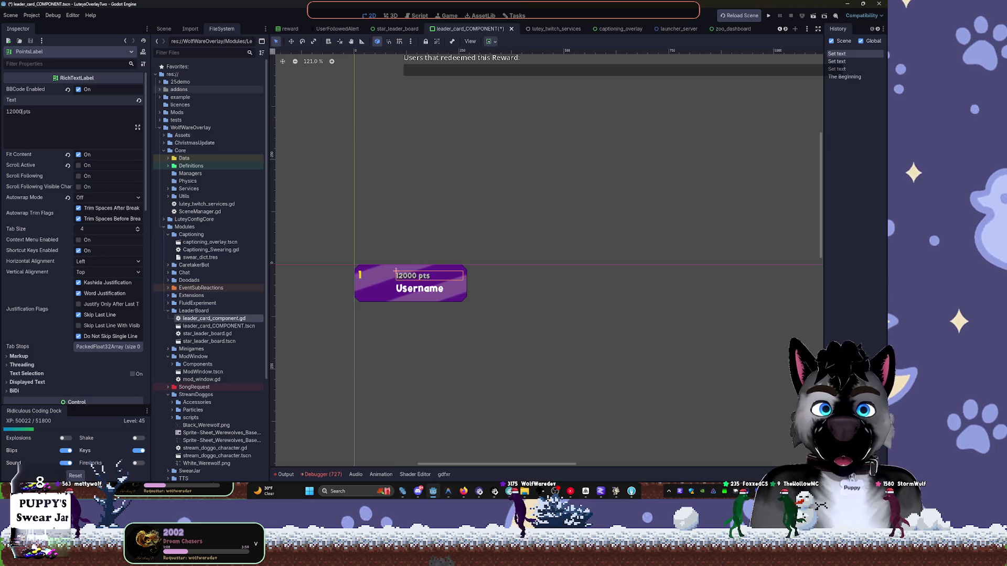
pyautogui.write('00000')
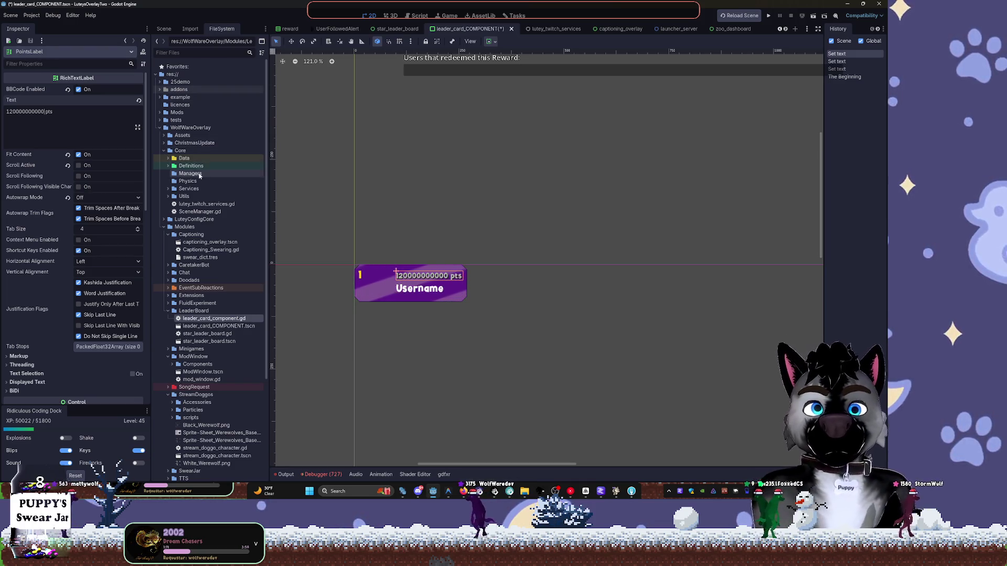
pyautogui.click(164, 28)
pyautogui.click(197, 101)
# Edit the UsernameLabel text to read 'Username With', then select the card's HBoxContainer.
pyautogui.click(54, 122)
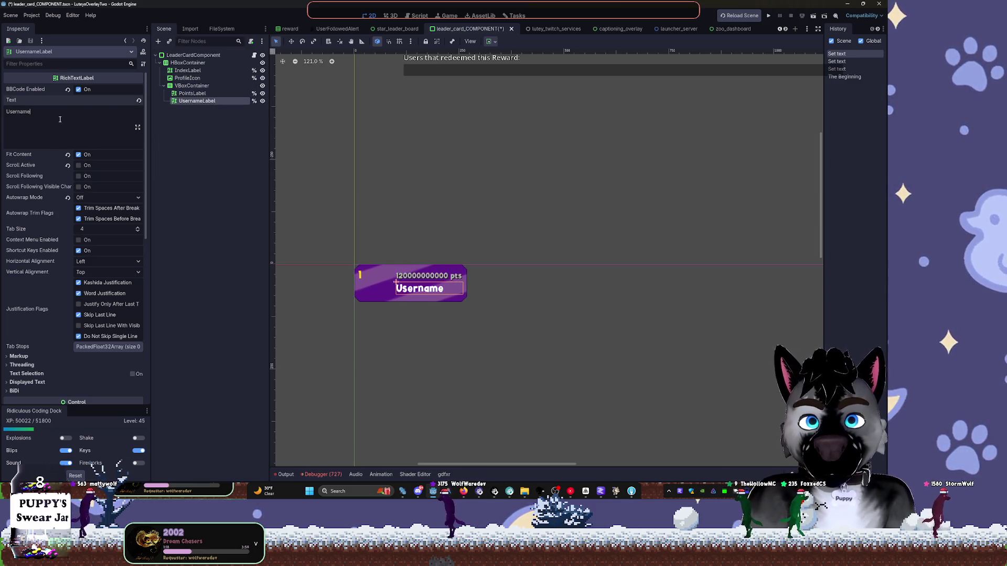
pyautogui.write(' With ')
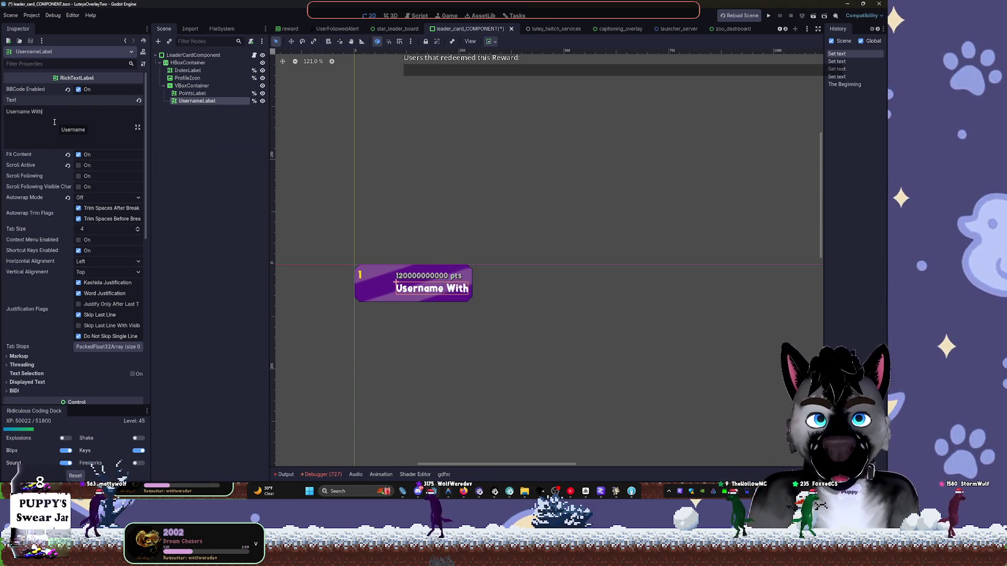
pyautogui.write('More Oomp')
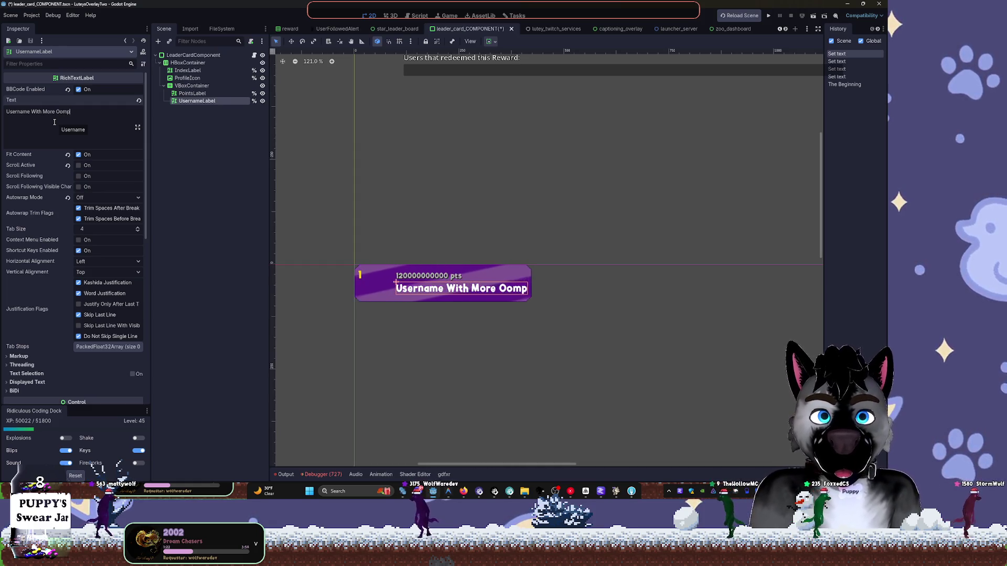
pyautogui.press('BackSpace')
pyautogui.press('BackSpace')
pyautogui.press('BackSpace')
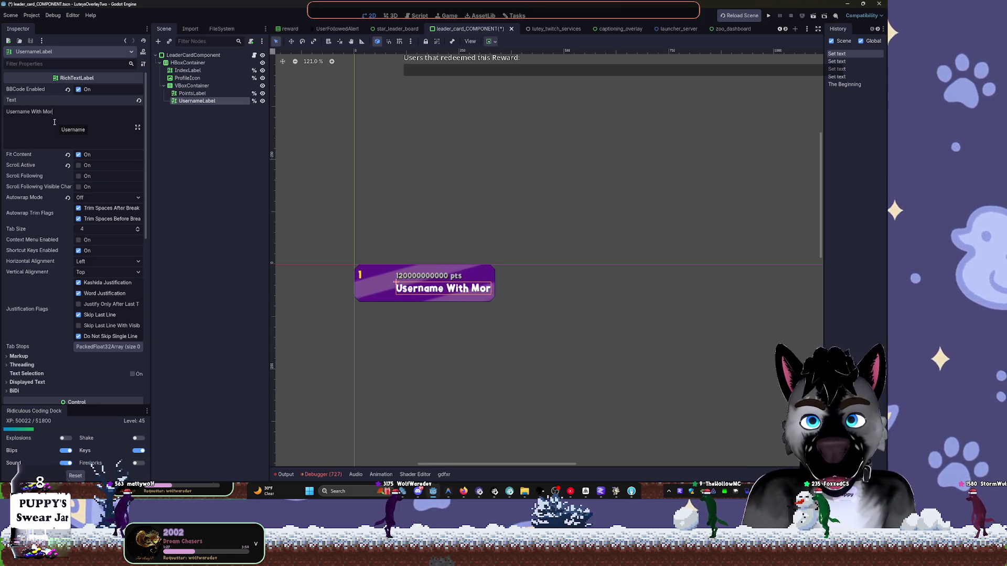
pyautogui.press('BackSpace')
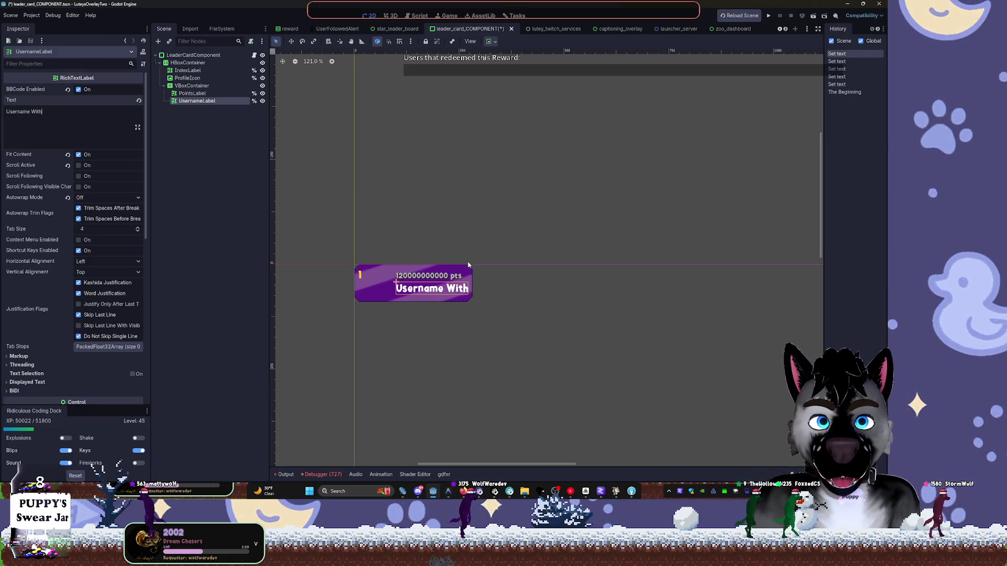
pyautogui.click(373, 296)
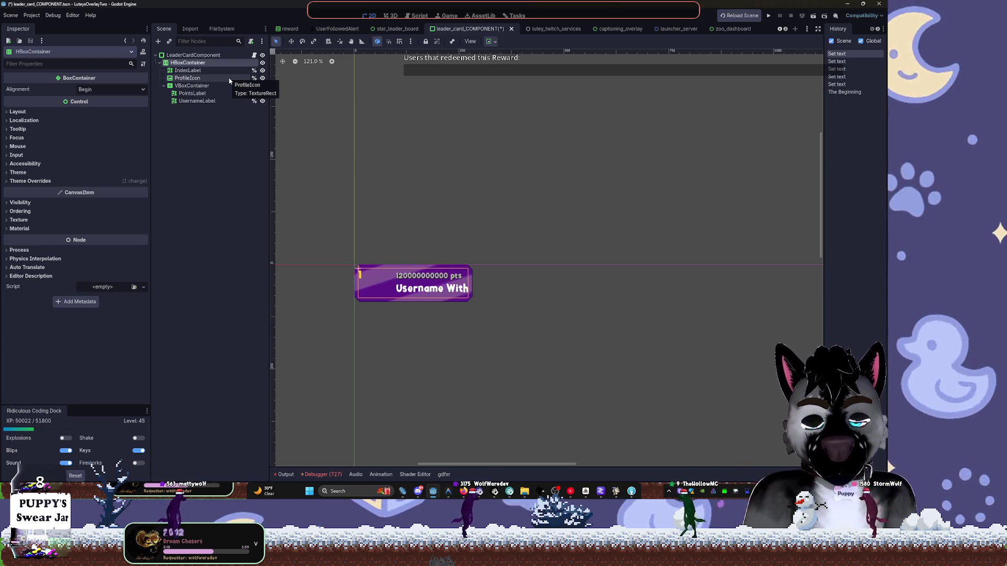
# Zoom the 2D canvas out and return to the FileSystem dock.
pyautogui.scroll(-8, 409, 105)
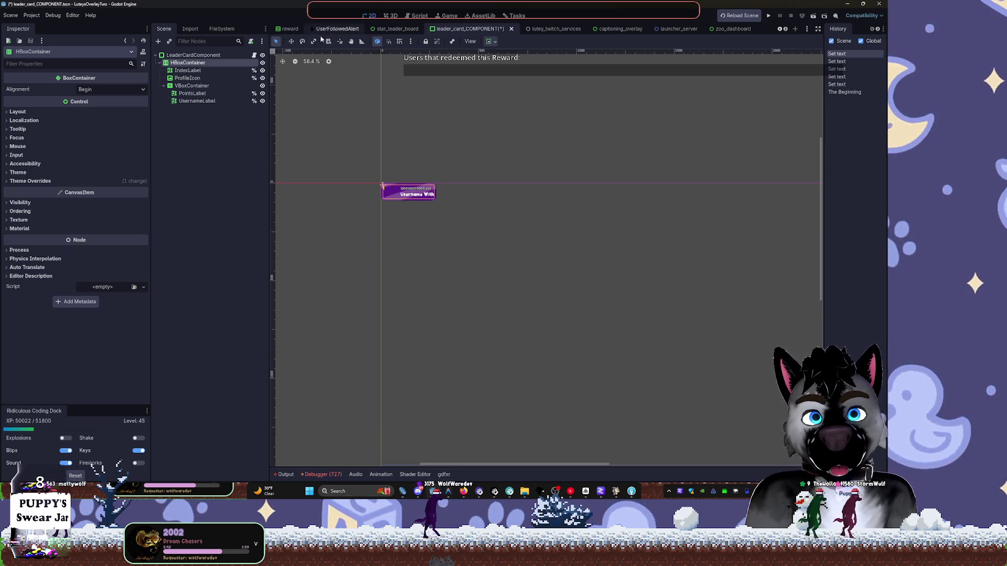
pyautogui.click(221, 28)
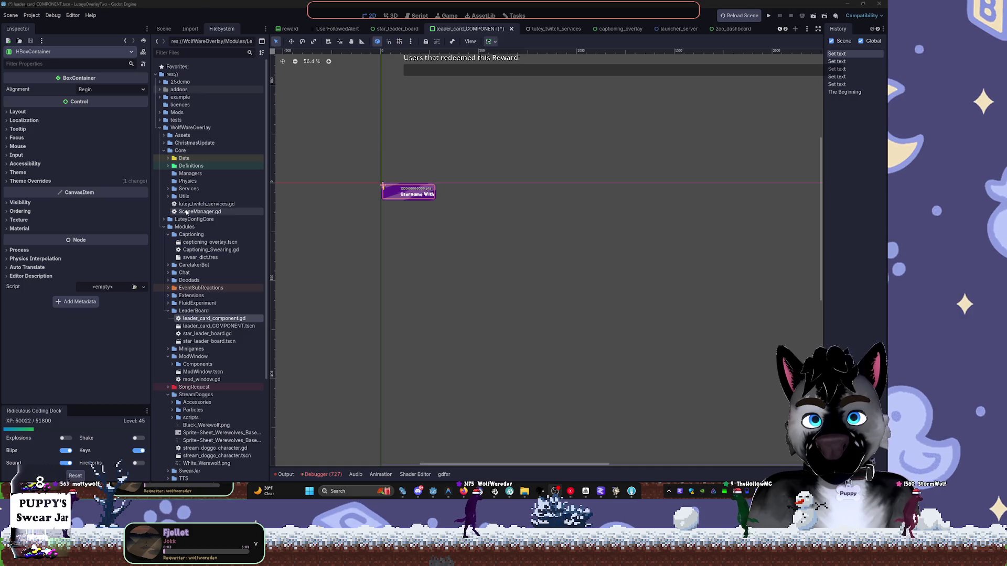
# Collapse Core, expand ChristmasUpdate, and widen the FileSystem dock so names fit.
pyautogui.click(182, 158)
pyautogui.click(165, 151)
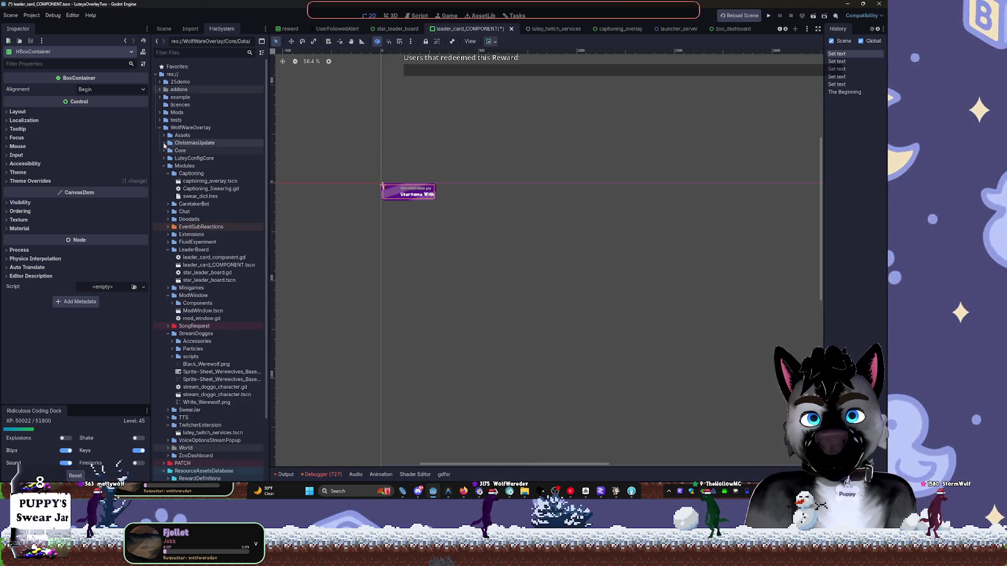
pyautogui.click(164, 143)
pyautogui.click(167, 152)
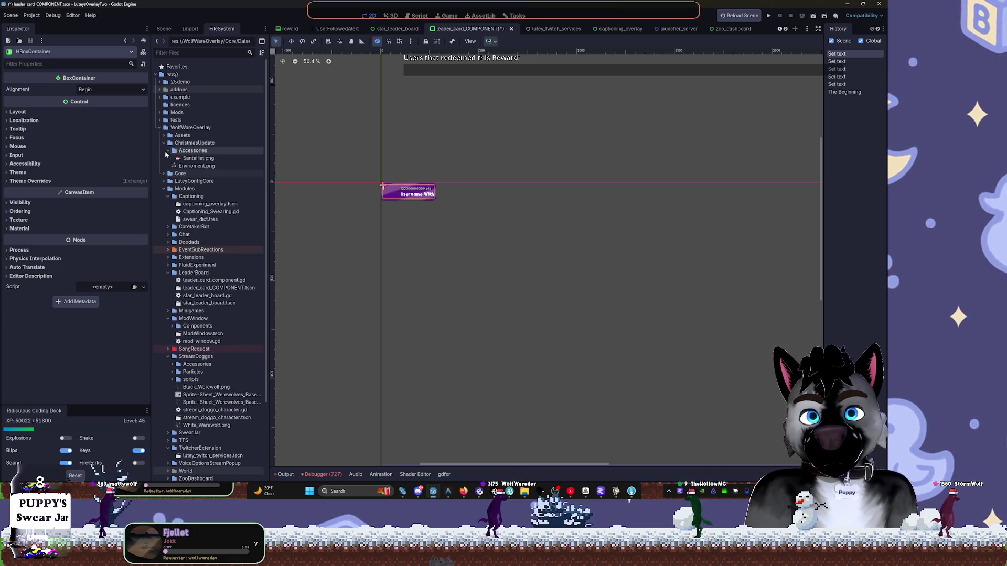
pyautogui.moveTo(269, 163); pyautogui.dragTo(300, 163)
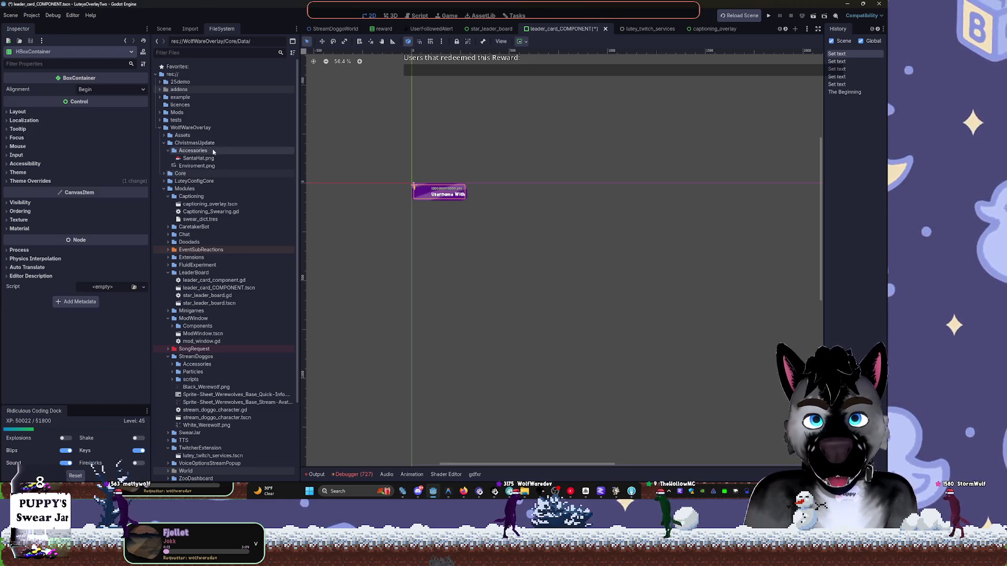
pyautogui.click(167, 151)
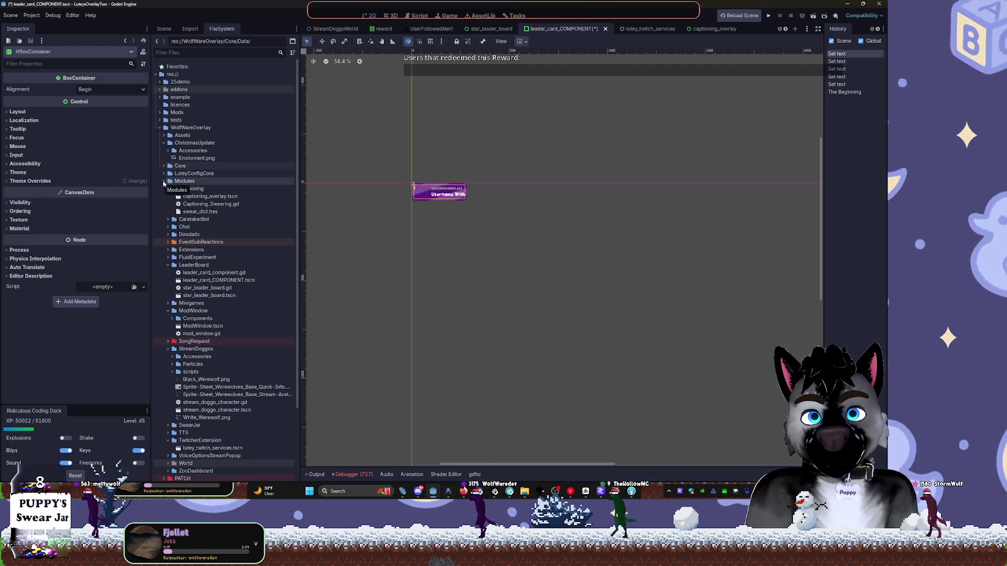
# Set the Mods folder colour to Green.
pyautogui.rightClick(167, 113)
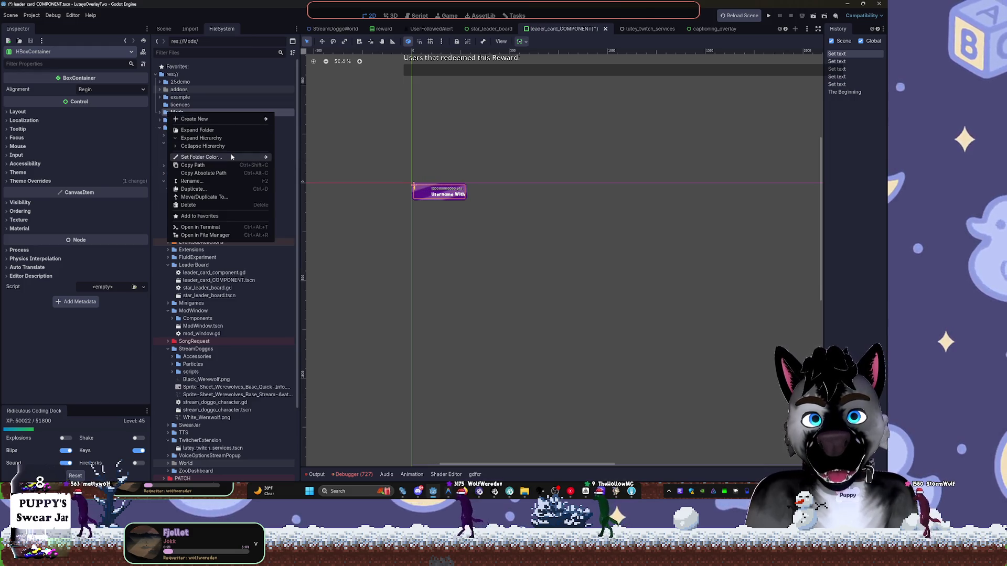
pyautogui.moveTo(231, 157)
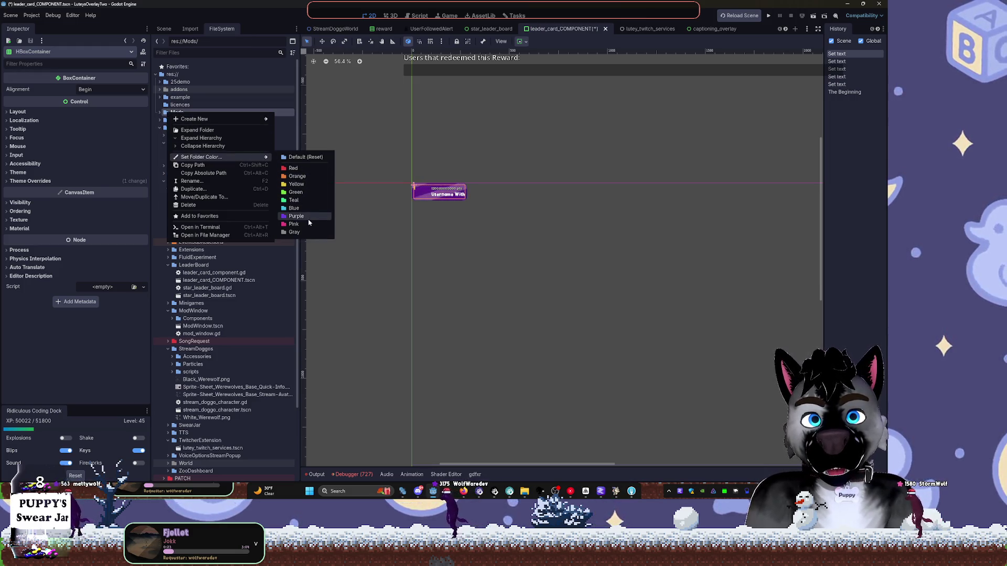
pyautogui.click(297, 192)
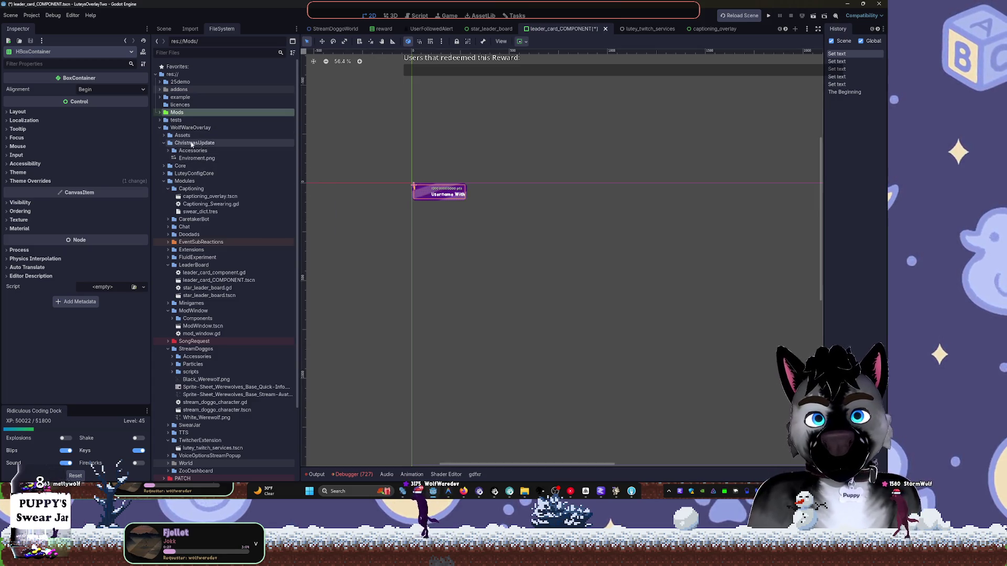
# Expand Mods and move SantaHat.png into Winter_Update/Assets.
pyautogui.doubleClick(178, 112)
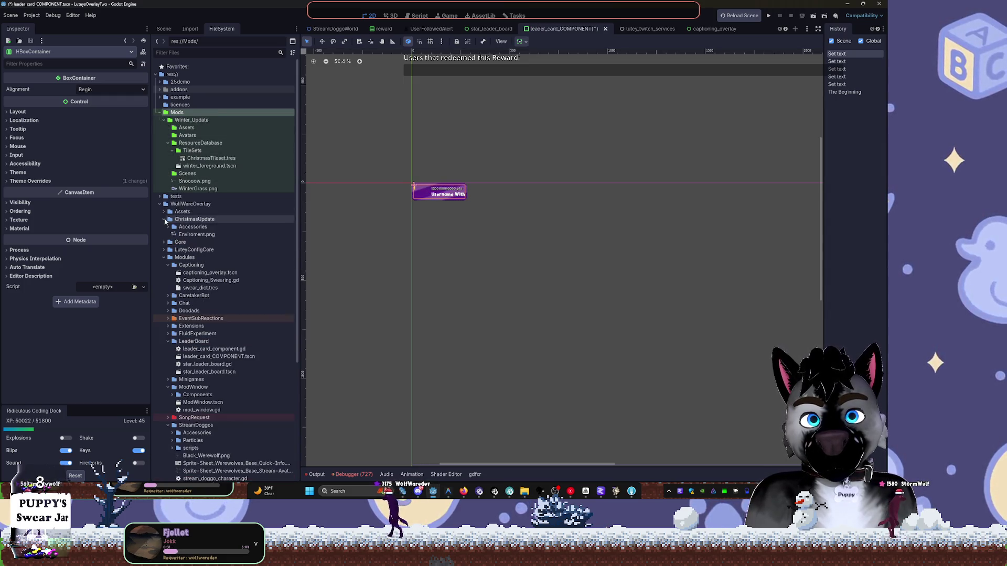
pyautogui.doubleClick(180, 229)
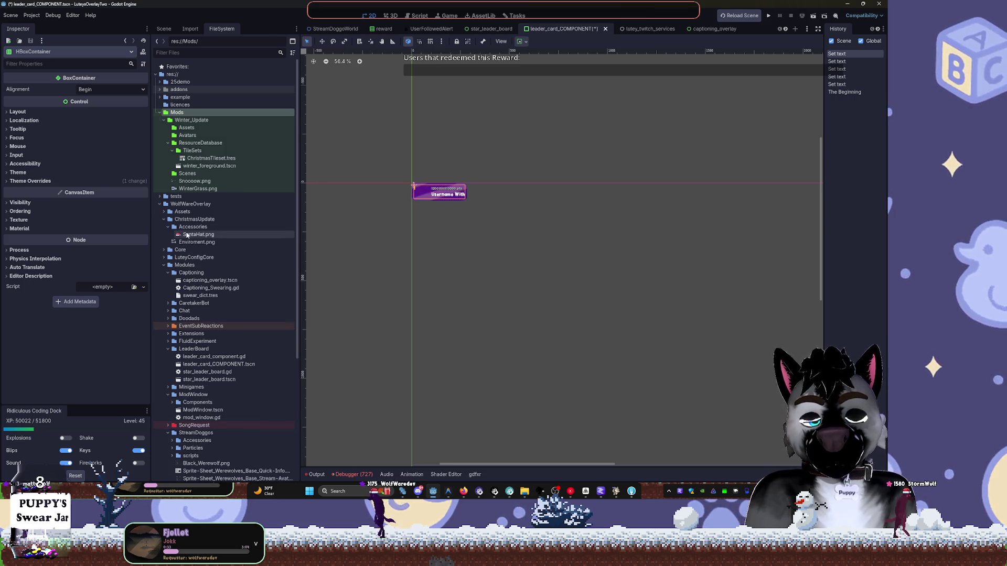
pyautogui.click(183, 235)
pyautogui.moveTo(189, 130); pyautogui.dragTo(189, 129)
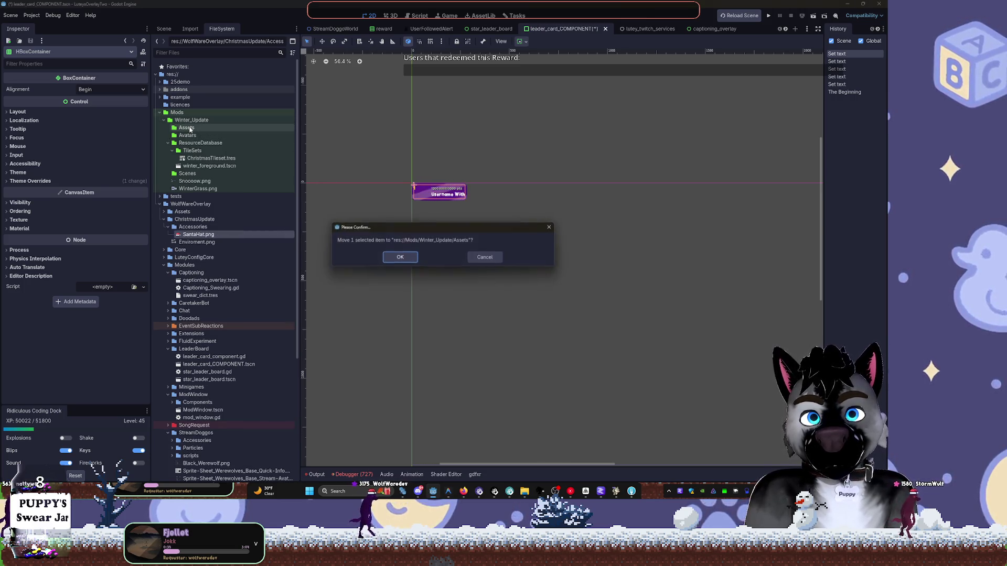
pyautogui.click(400, 258)
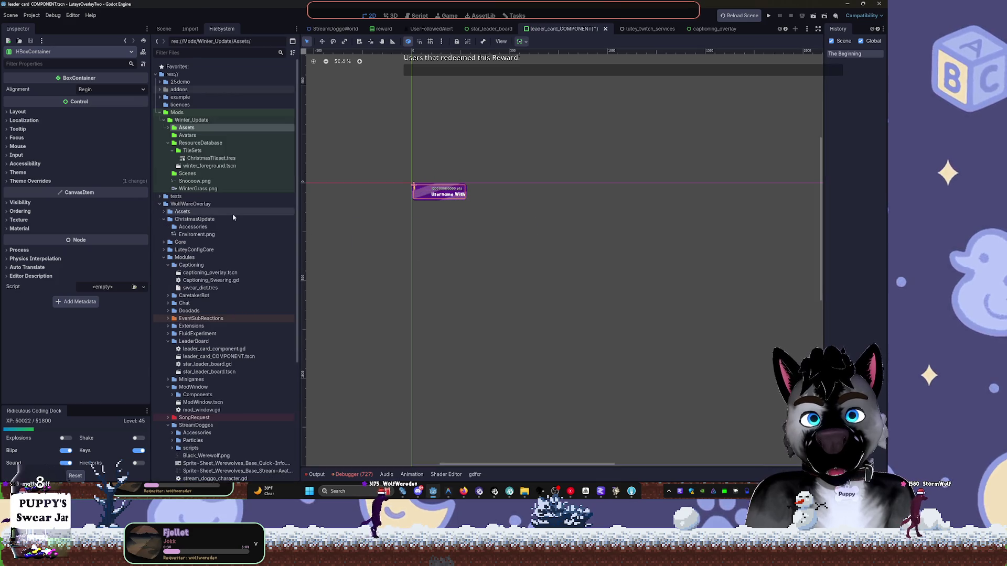
# Check the emptied Accessories folder in the system file browser.
pyautogui.click(190, 230)
pyautogui.rightClick(190, 230)
pyautogui.click(250, 358)
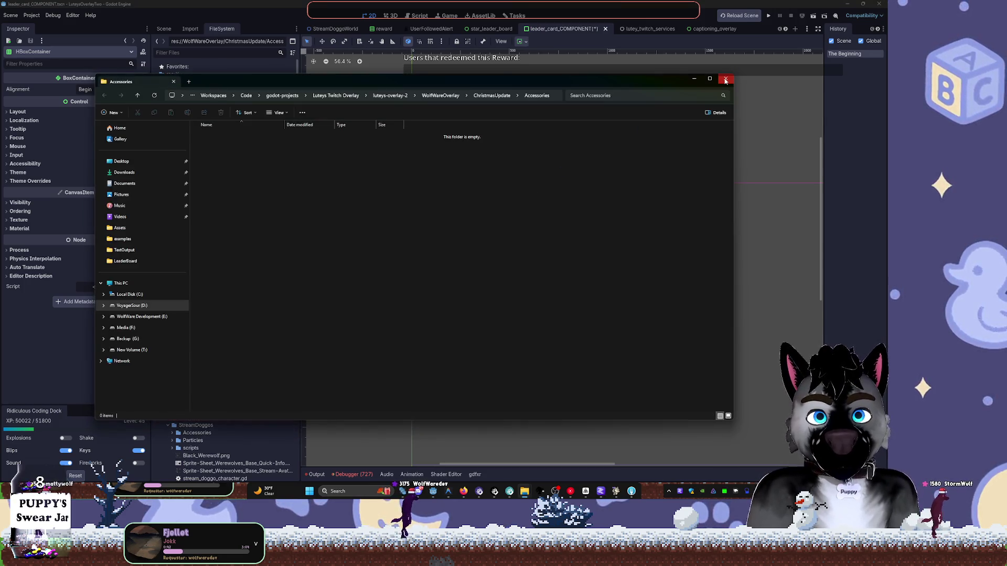
pyautogui.click(725, 79)
# Move Enviroment.png, Snoooow.png and WinterGrass.png into Winter_Update/Assets.
pyautogui.click(193, 235)
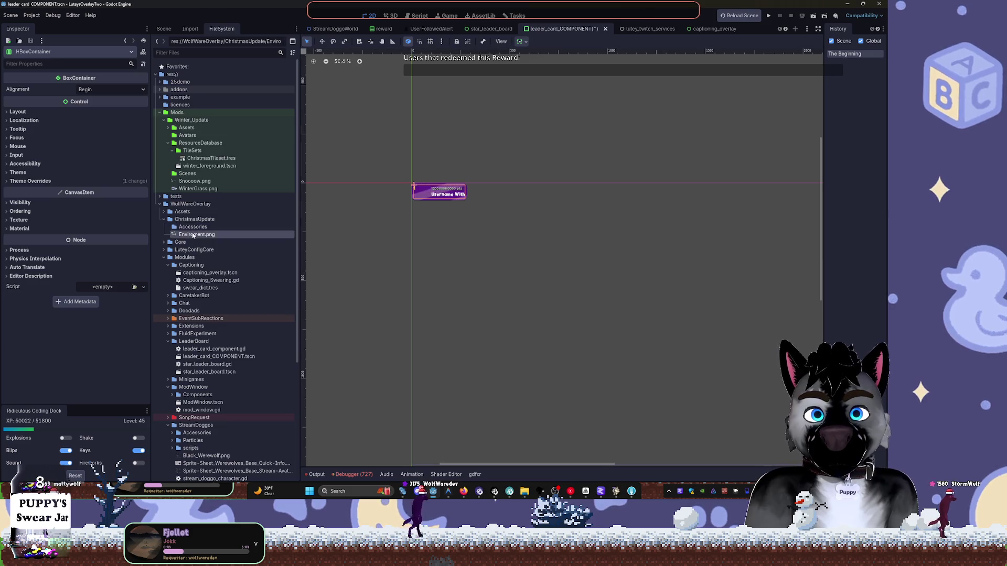
pyautogui.moveTo(180, 238)
pyautogui.mouseDown()
pyautogui.moveTo(198, 133)
pyautogui.moveTo(202, 161)
pyautogui.moveTo(196, 132)
pyautogui.mouseUp()
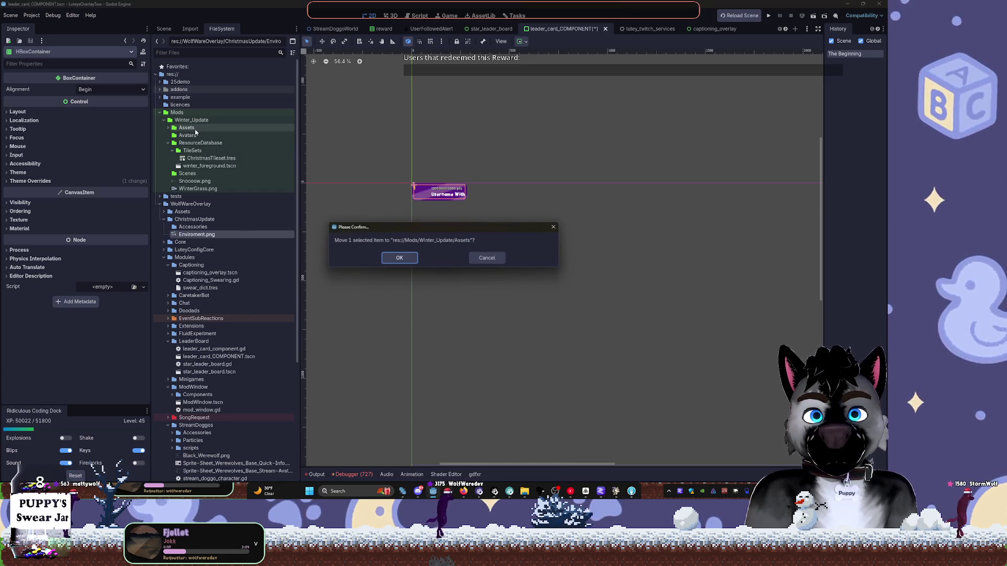
pyautogui.click(399, 257)
pyautogui.click(193, 182)
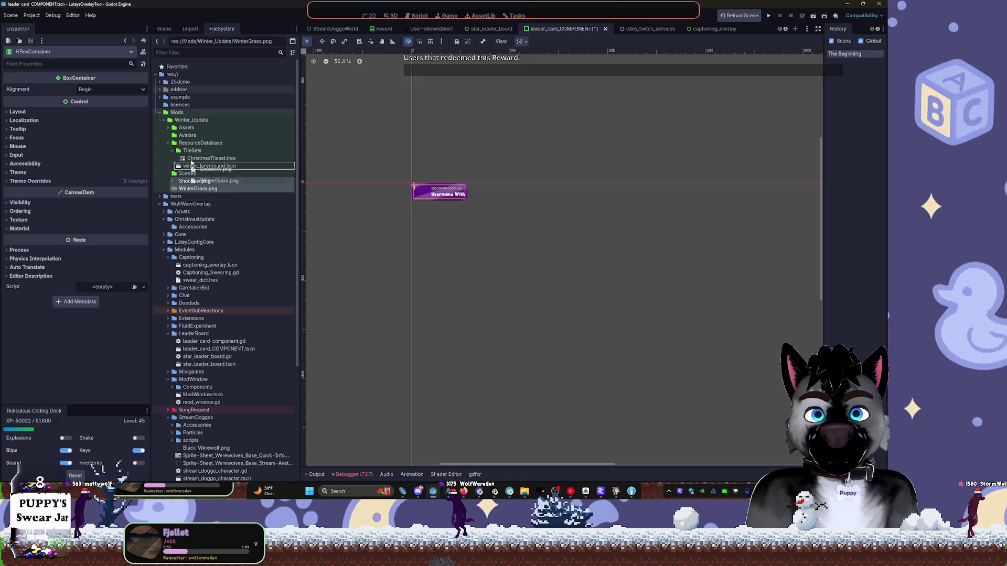
pyautogui.moveTo(191, 167); pyautogui.dragTo(189, 128)
pyautogui.click(390, 261)
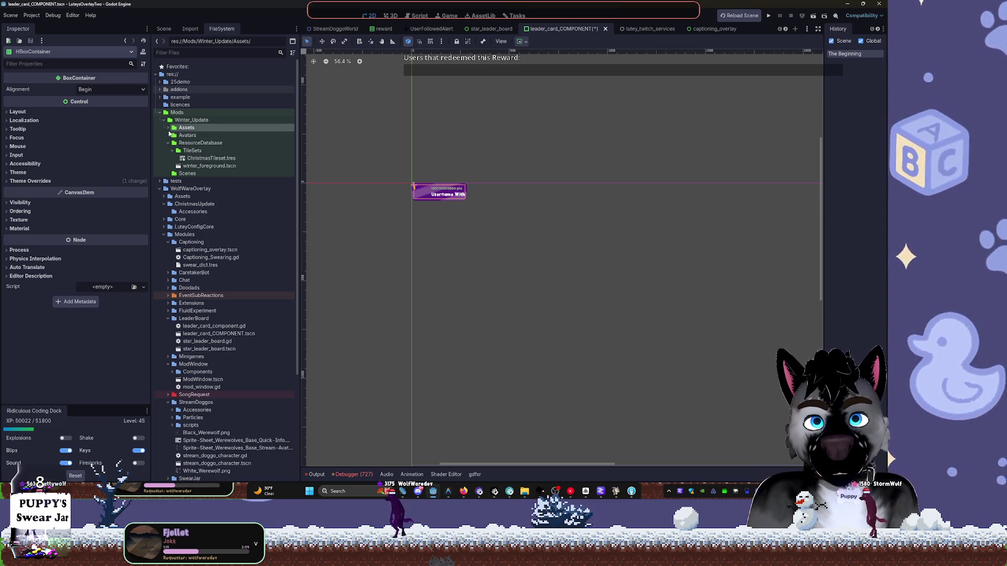
# Collapse Mods, expand res://tests, and open test_new_auth in its own editor tab.
pyautogui.click(166, 121)
pyautogui.click(165, 121)
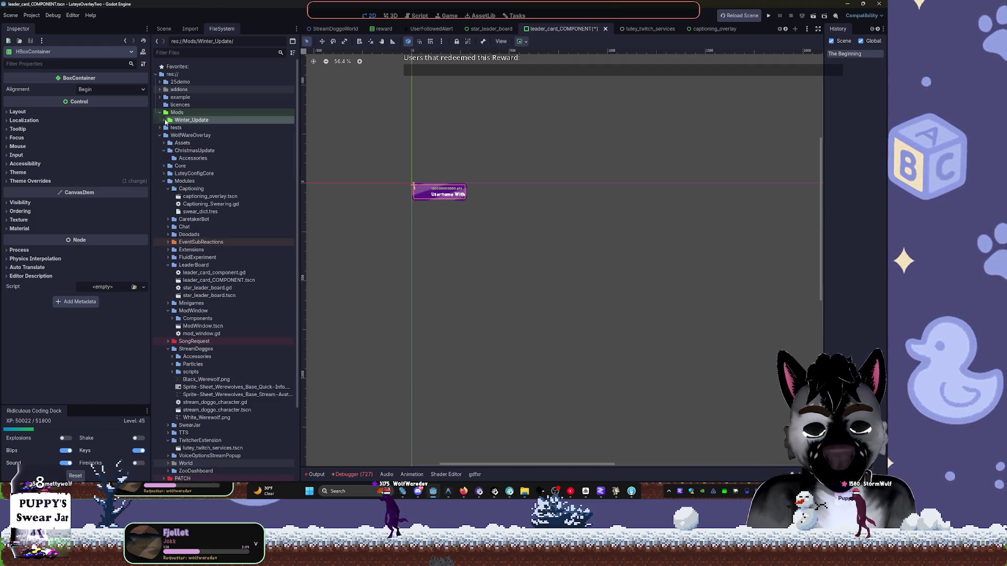
pyautogui.click(164, 121)
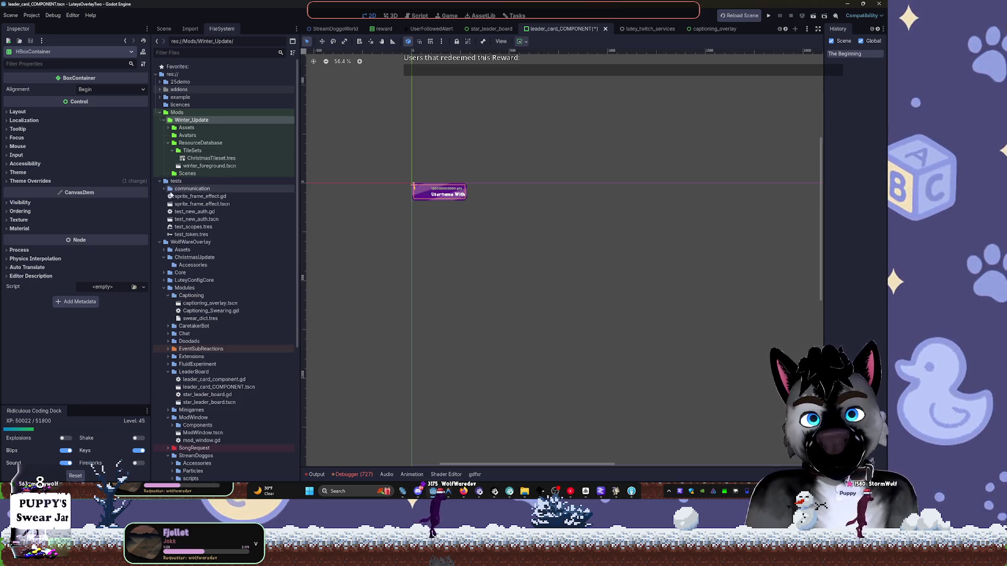
pyautogui.click(159, 113)
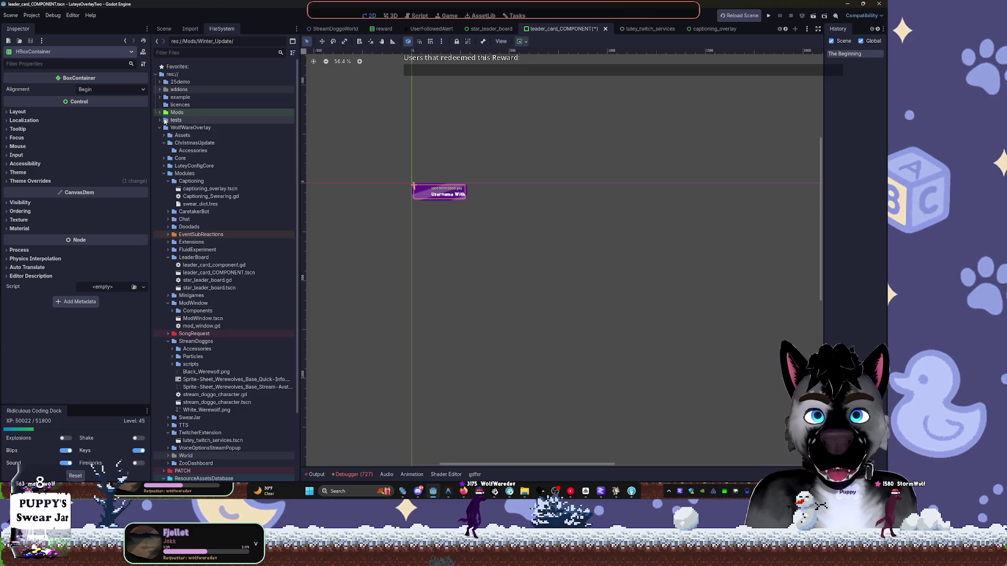
pyautogui.click(160, 120)
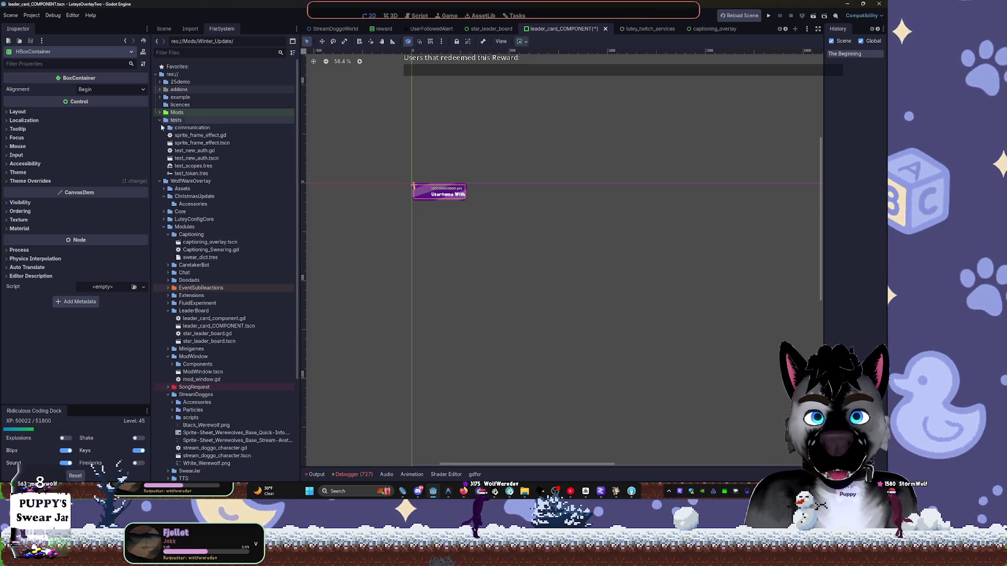
pyautogui.click(192, 151)
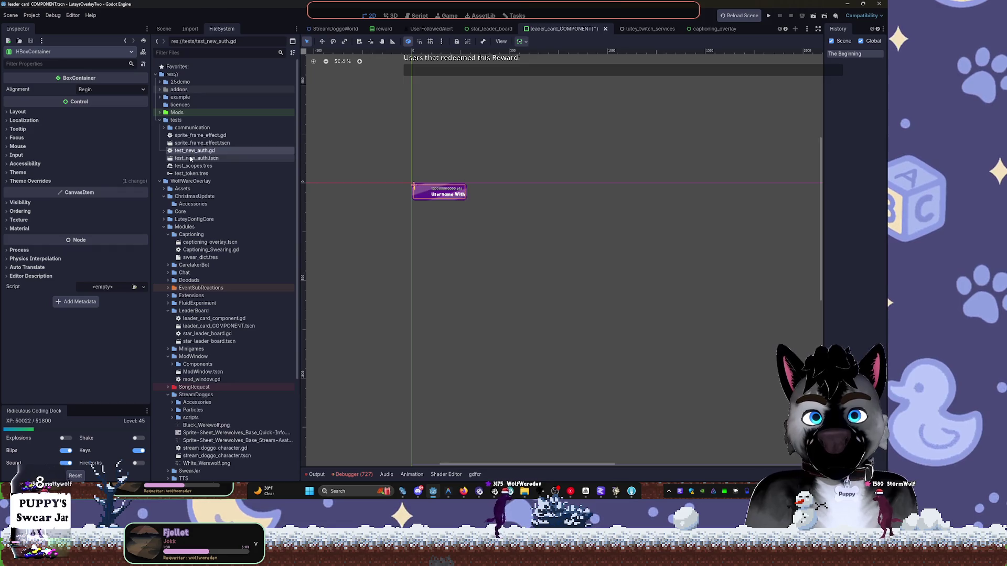
pyautogui.doubleClick(205, 158)
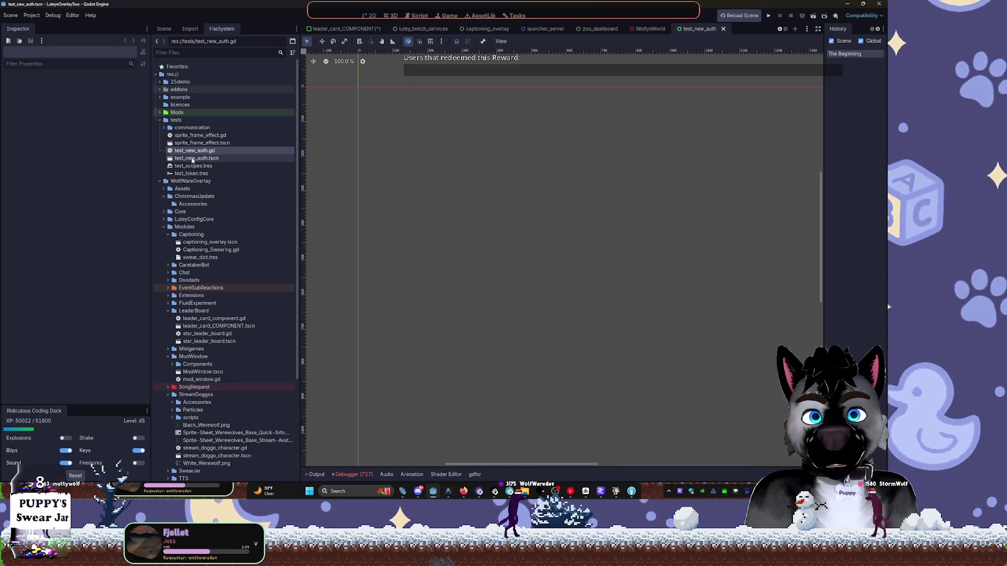
# Select TwitchAuthUser2's OAuth node in the Scene dock and widen the Inspector and Scene docks.
pyautogui.click(202, 159)
pyautogui.click(190, 28)
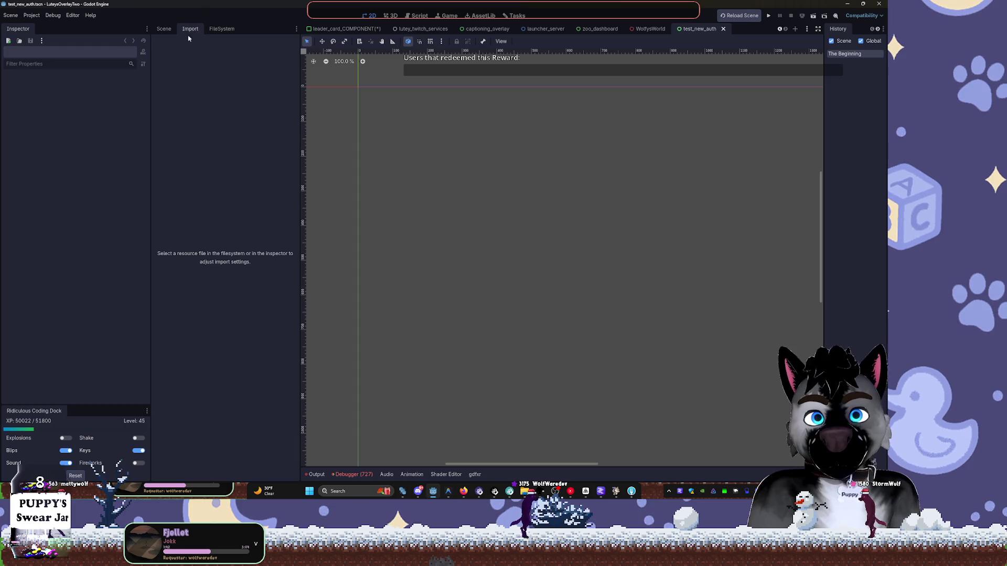
pyautogui.click(164, 30)
pyautogui.click(204, 55)
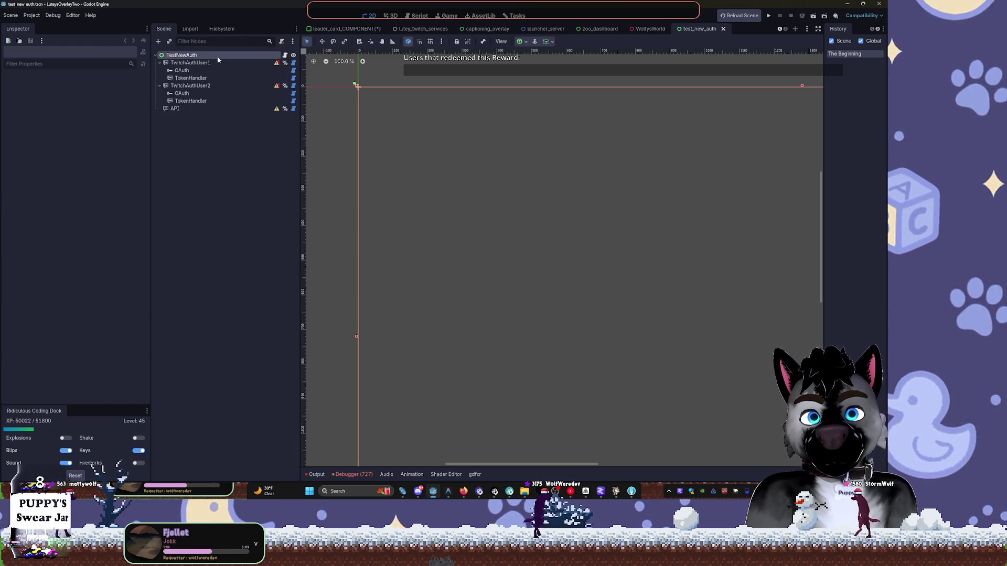
pyautogui.click(216, 64)
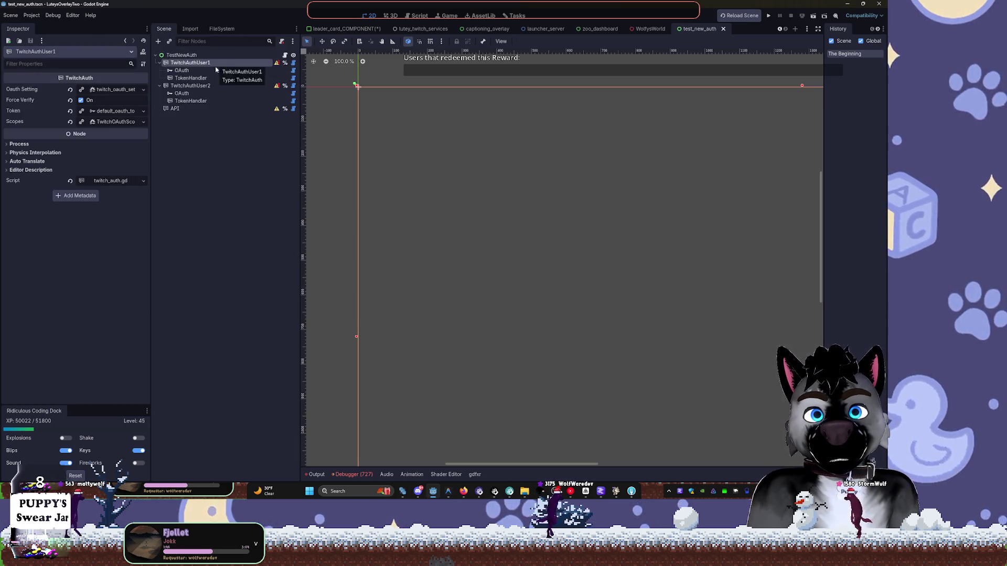
pyautogui.click(204, 93)
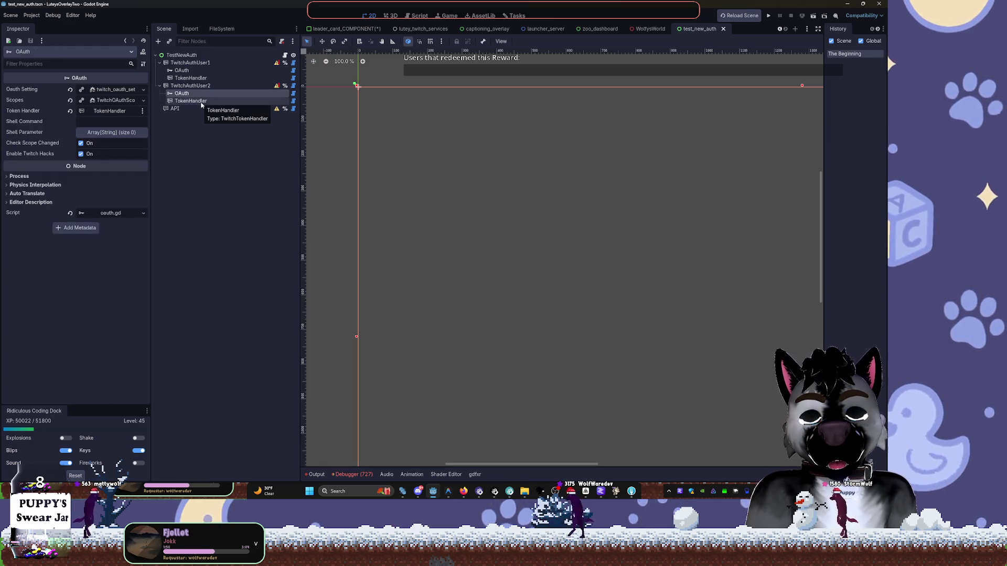
pyautogui.moveTo(151, 119); pyautogui.dragTo(201, 119)
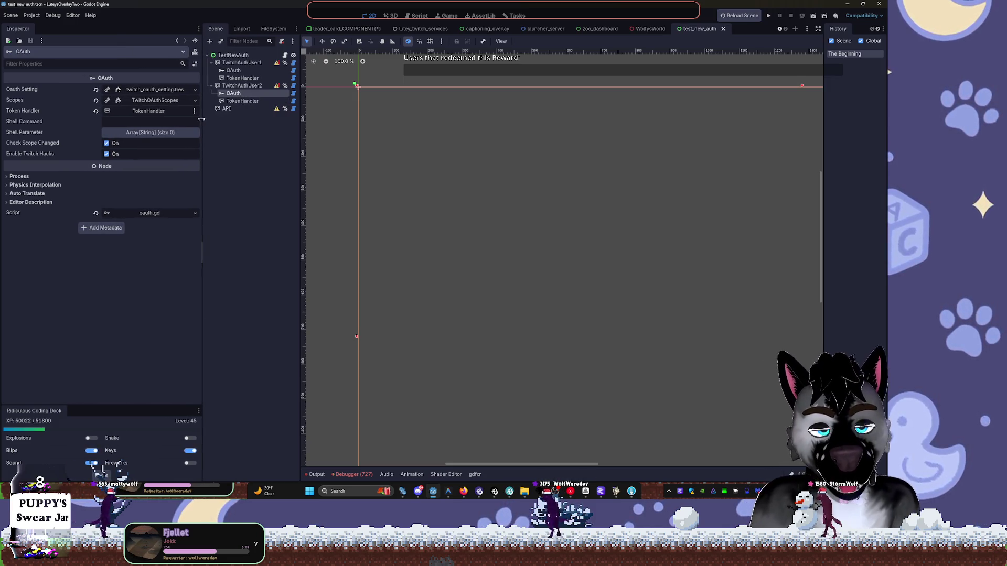
pyautogui.moveTo(300, 120); pyautogui.dragTo(327, 121)
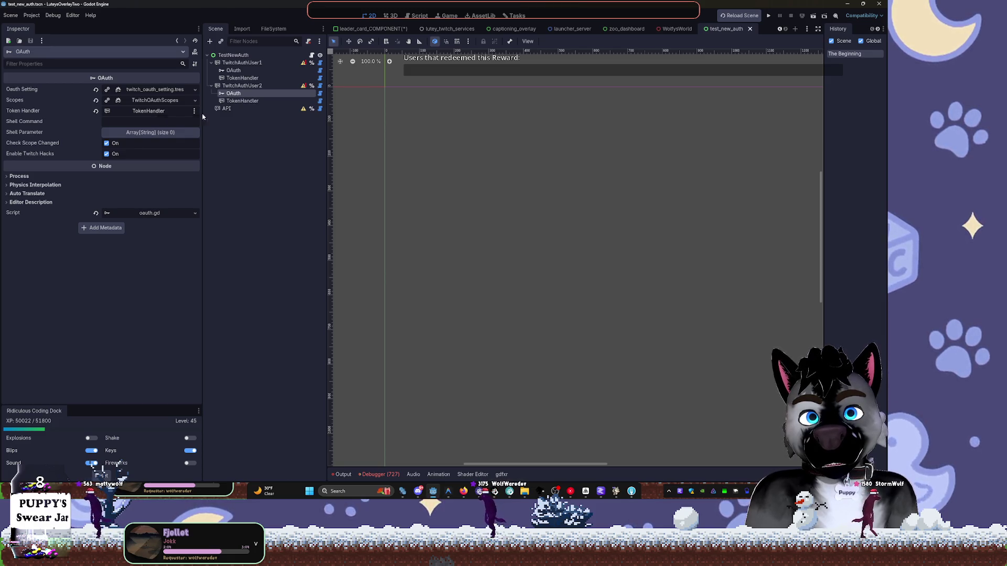
# Compare TokenHandler tokens: default_oauth_token.tres on TwitchAuthUser1 versus OAuthToken on TwitchAuthUser2.
pyautogui.click(238, 78)
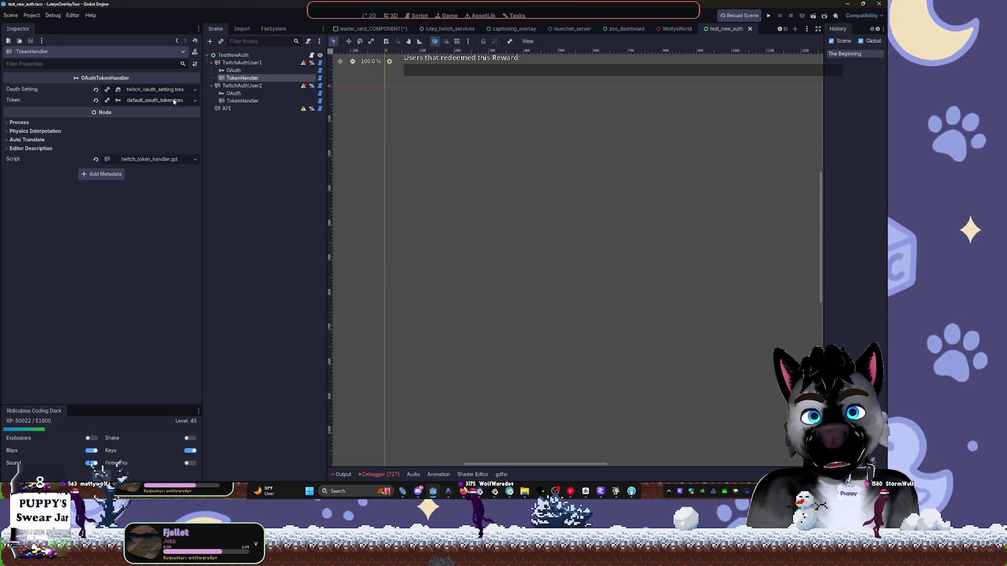
pyautogui.click(230, 101)
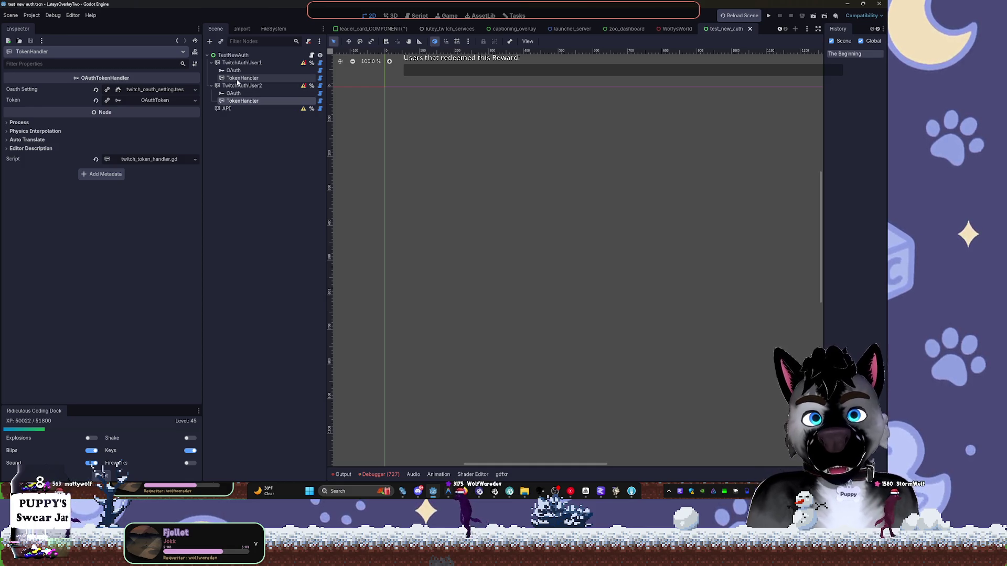
pyautogui.click(237, 78)
pyautogui.click(237, 102)
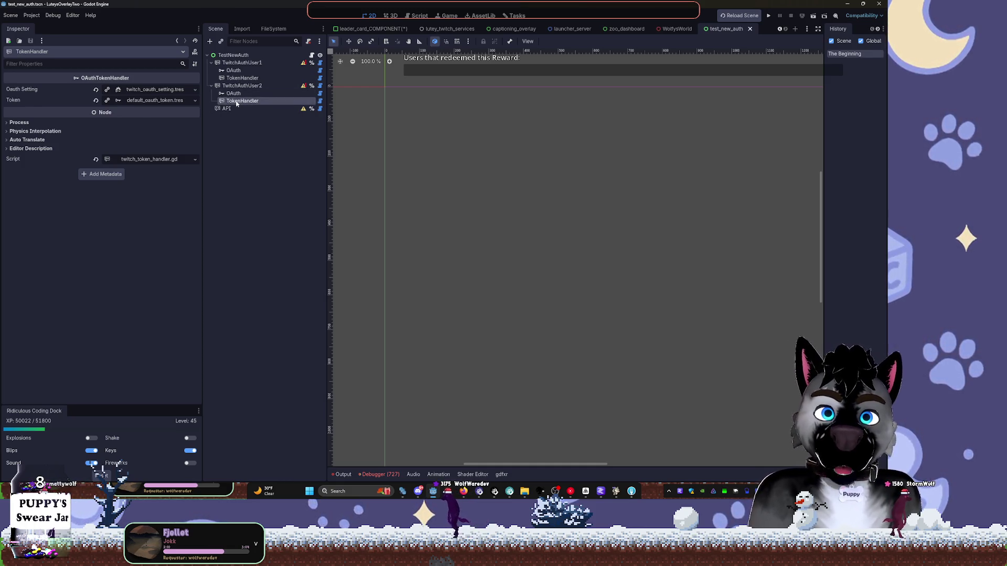
pyautogui.click(236, 79)
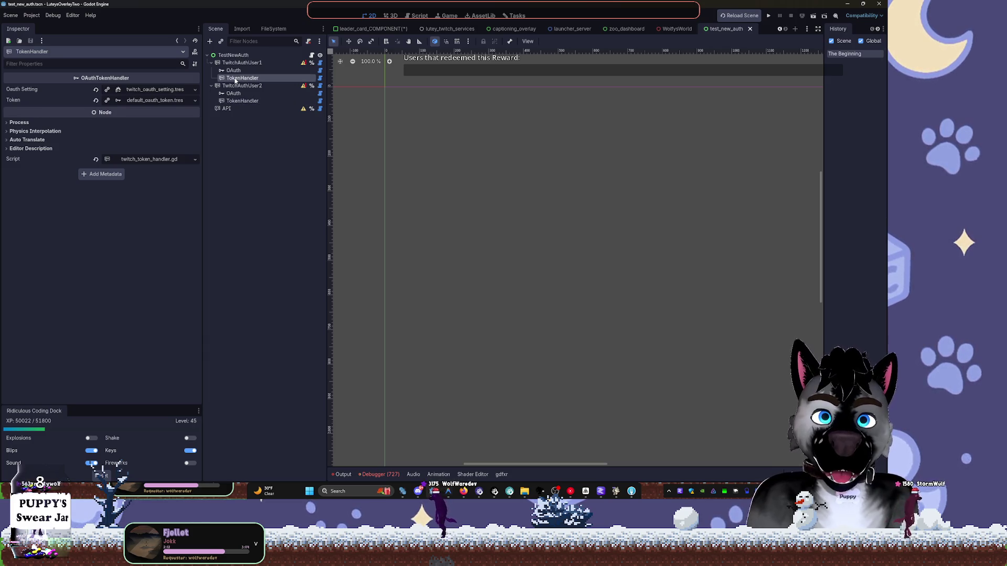
pyautogui.click(233, 104)
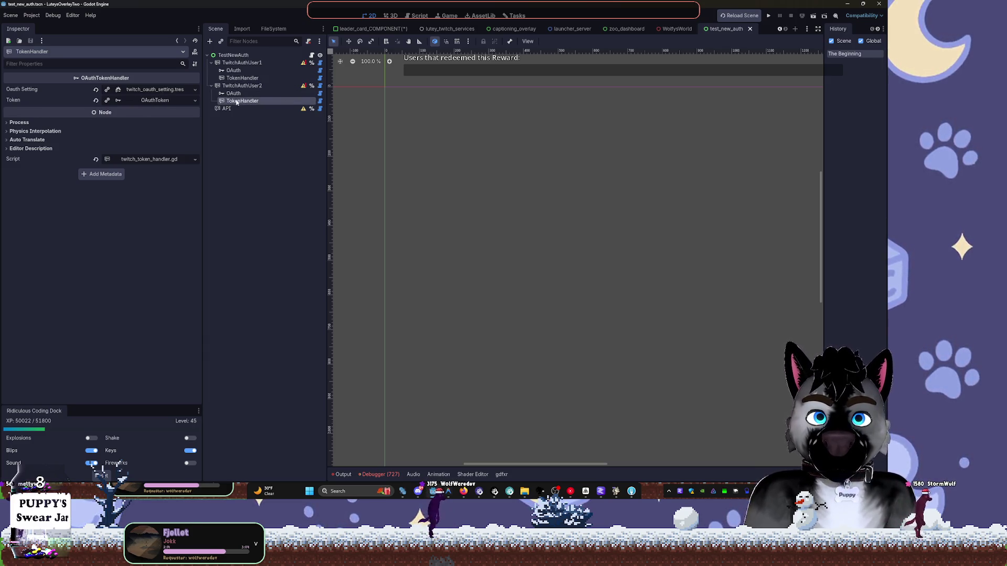
pyautogui.click(236, 79)
pyautogui.click(237, 102)
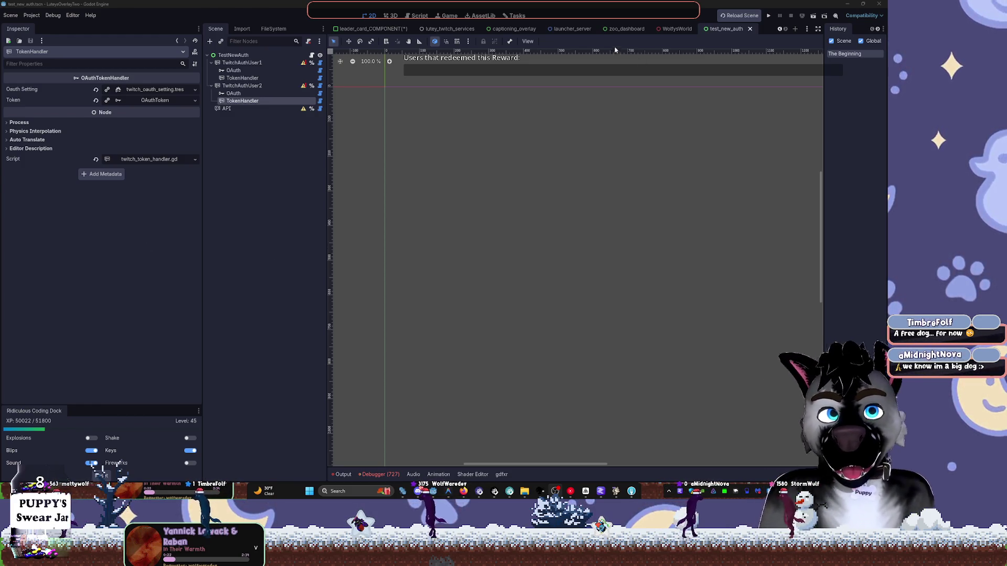
# Add a 'Discord bot timer increase' task to the Tasks board's Todo column.
pyautogui.click(481, 15)
pyautogui.click(510, 17)
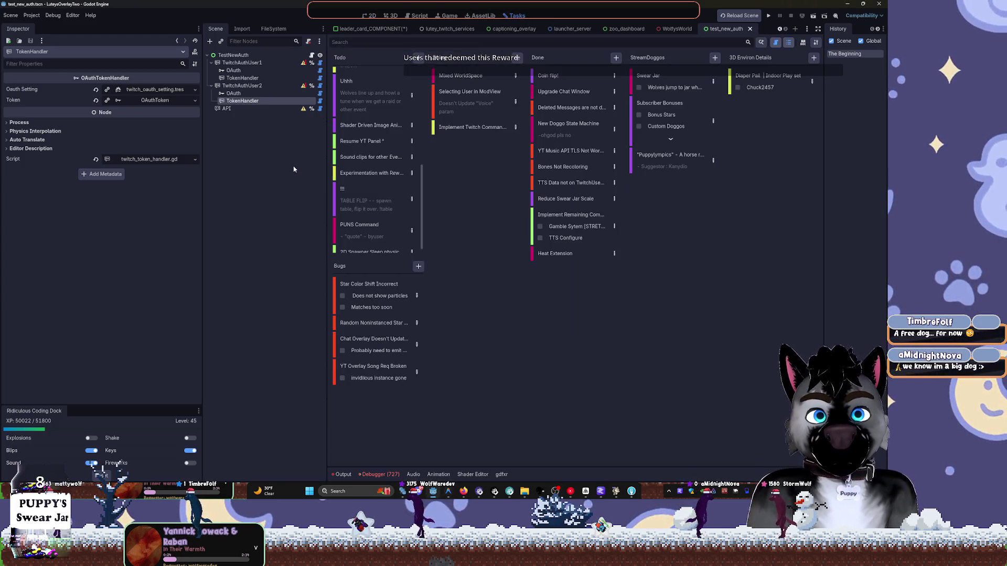
pyautogui.click(420, 58)
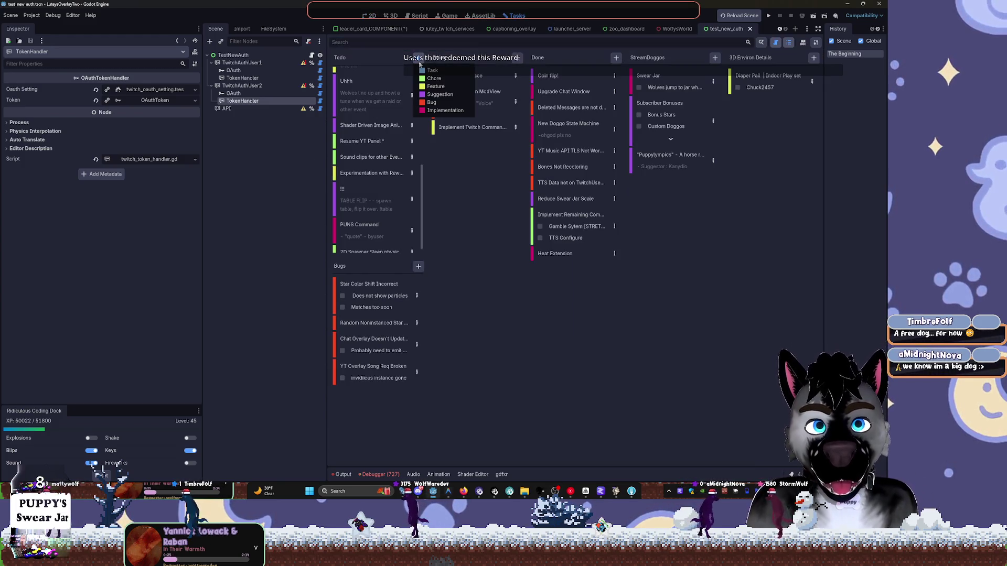
pyautogui.click(441, 79)
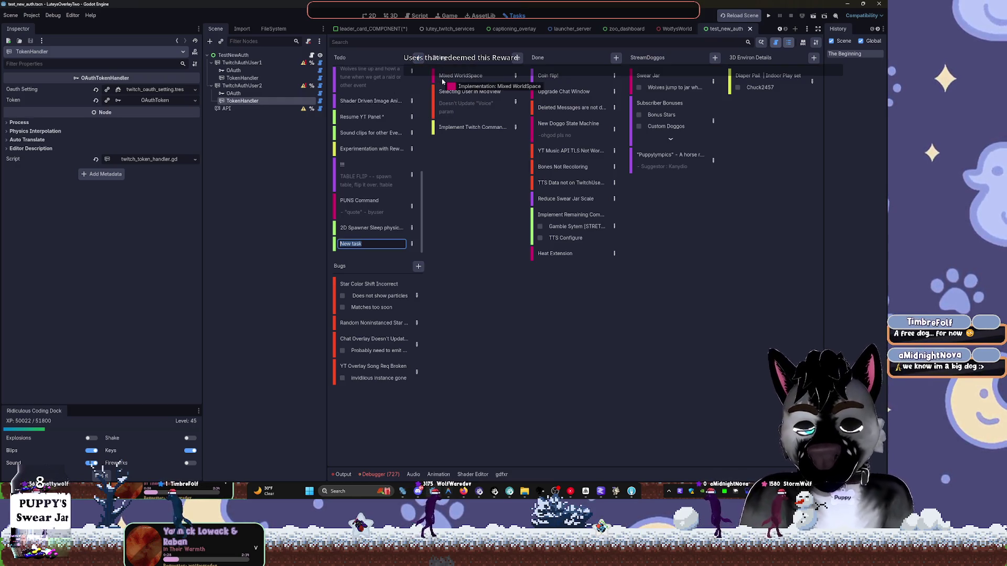
pyautogui.write('Disc')
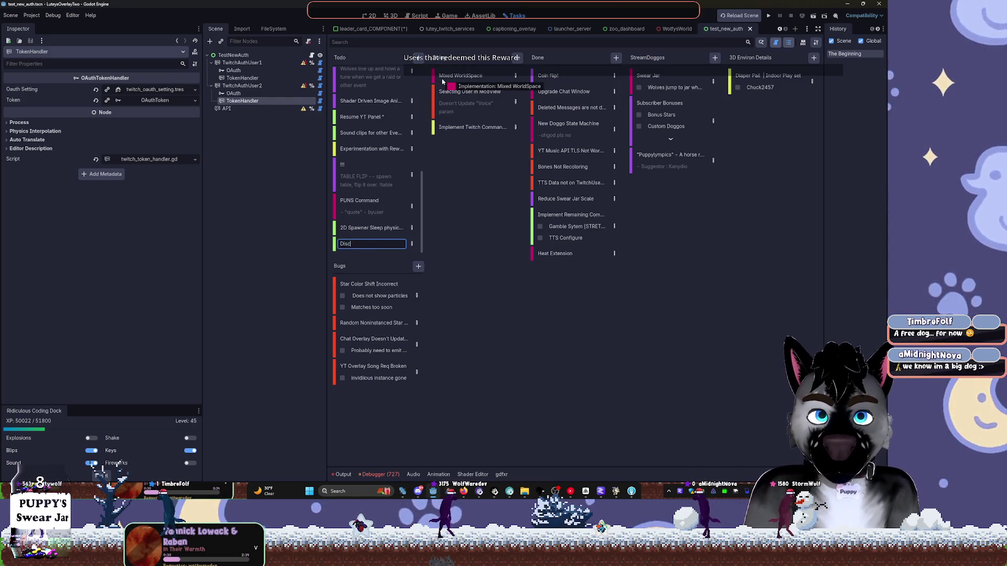
pyautogui.write('ord bot time')
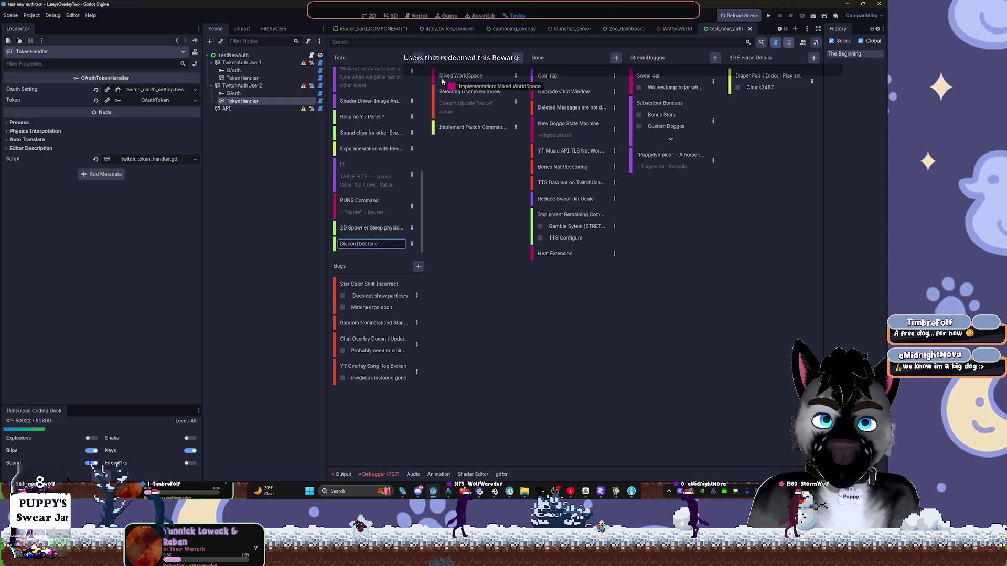
pyautogui.write('r increase')
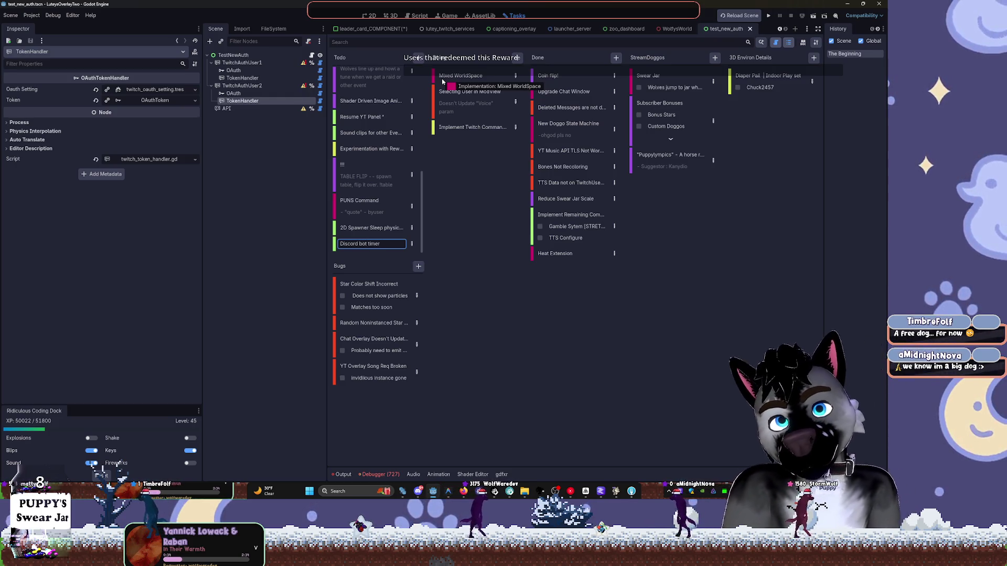
pyautogui.press('Return')
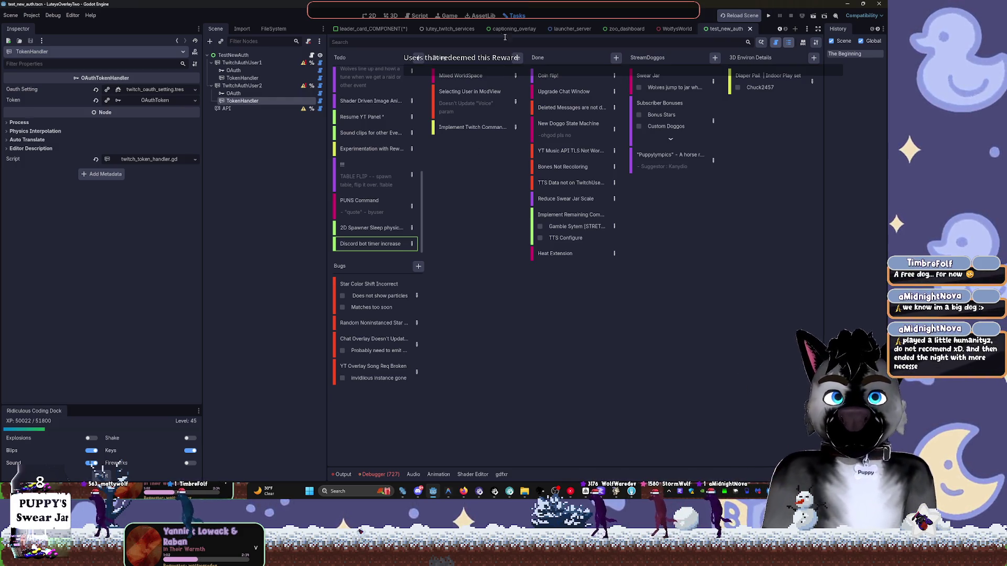
# Switch back to the test_new_auth scene's 2D canvas.
pyautogui.click(369, 14)
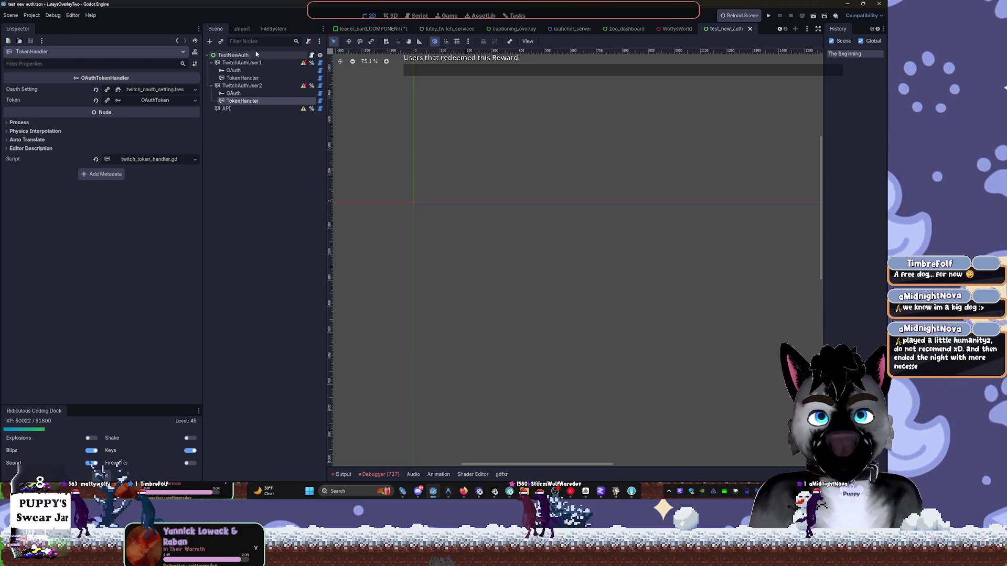
# Show the FileSystem dock and fold away the tests folder.
pyautogui.click(275, 30)
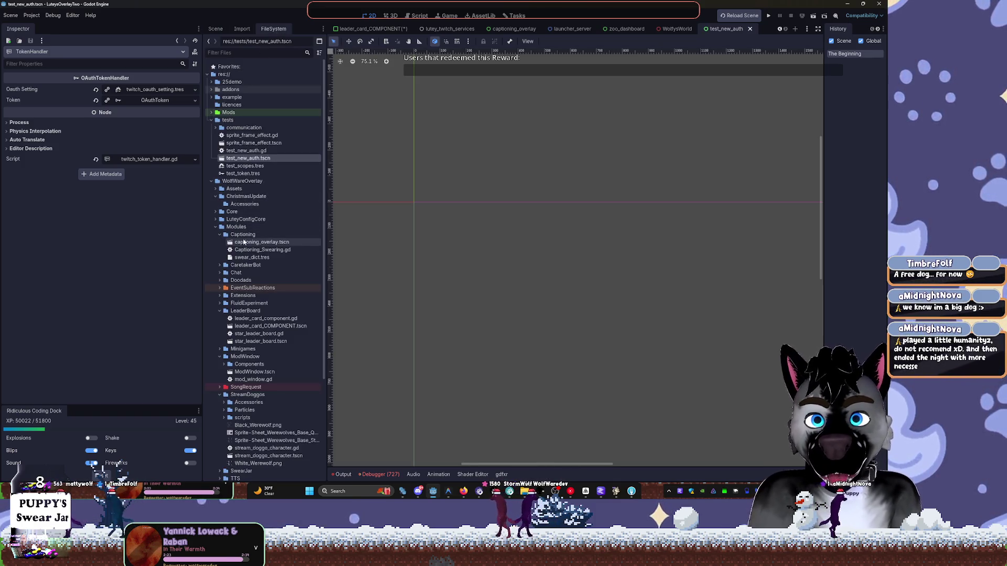
pyautogui.click(211, 121)
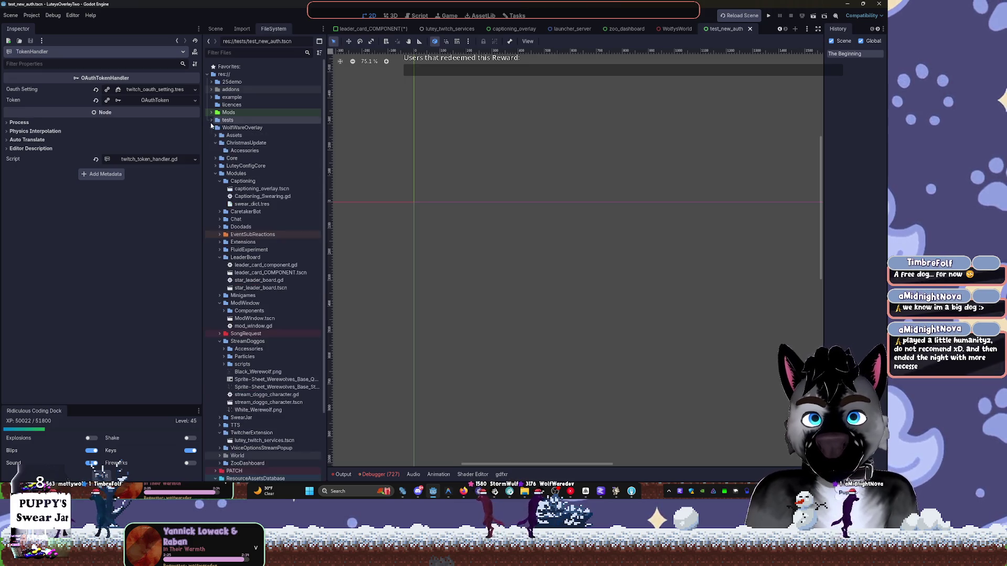